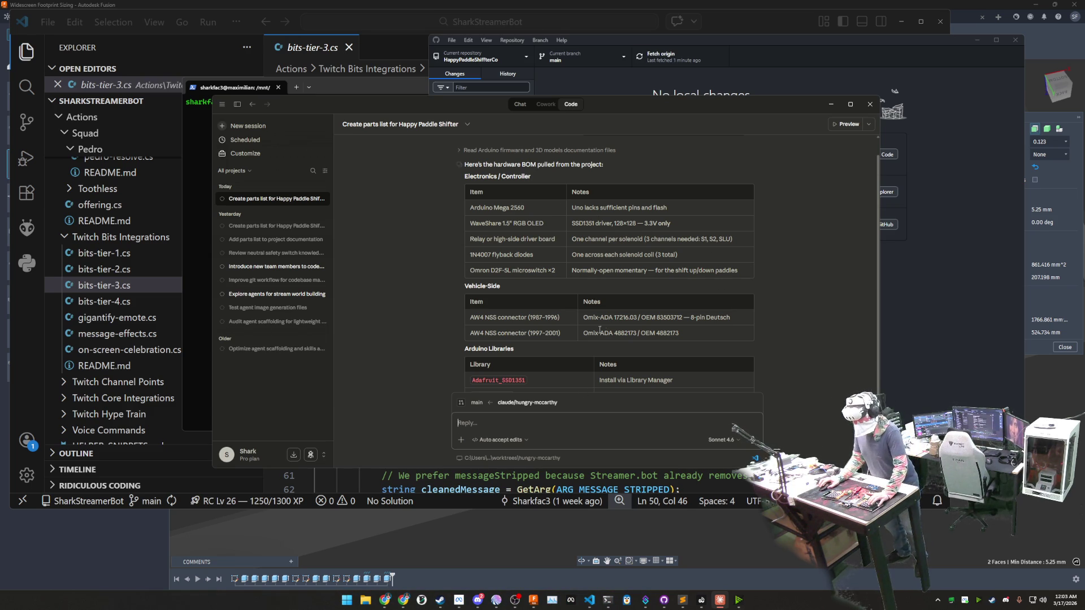
pyautogui.scroll(-2, 595, 344)
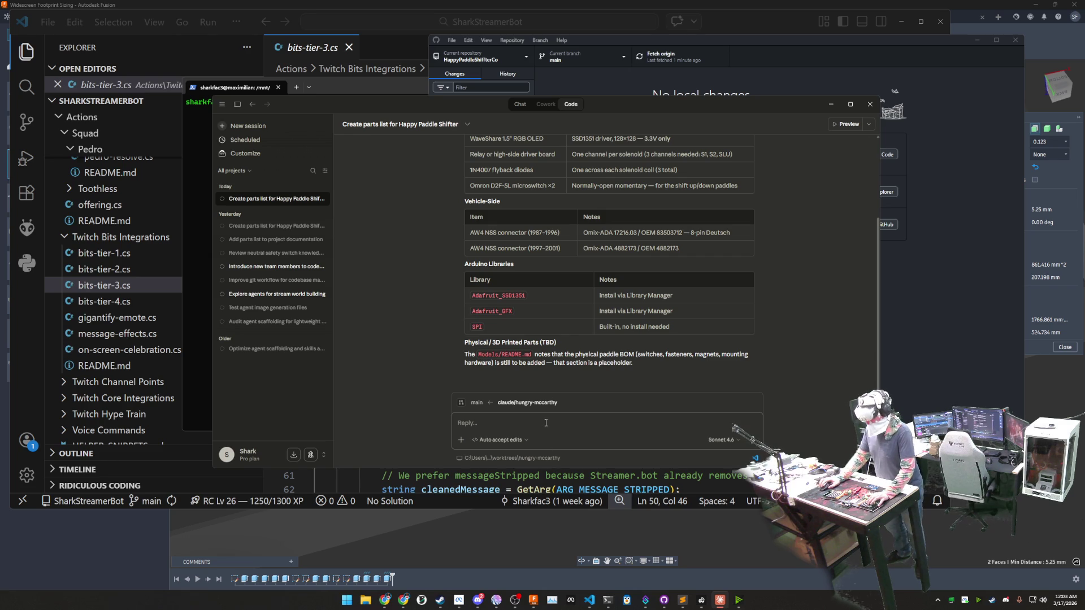
pyautogui.write('I would like any agent t')
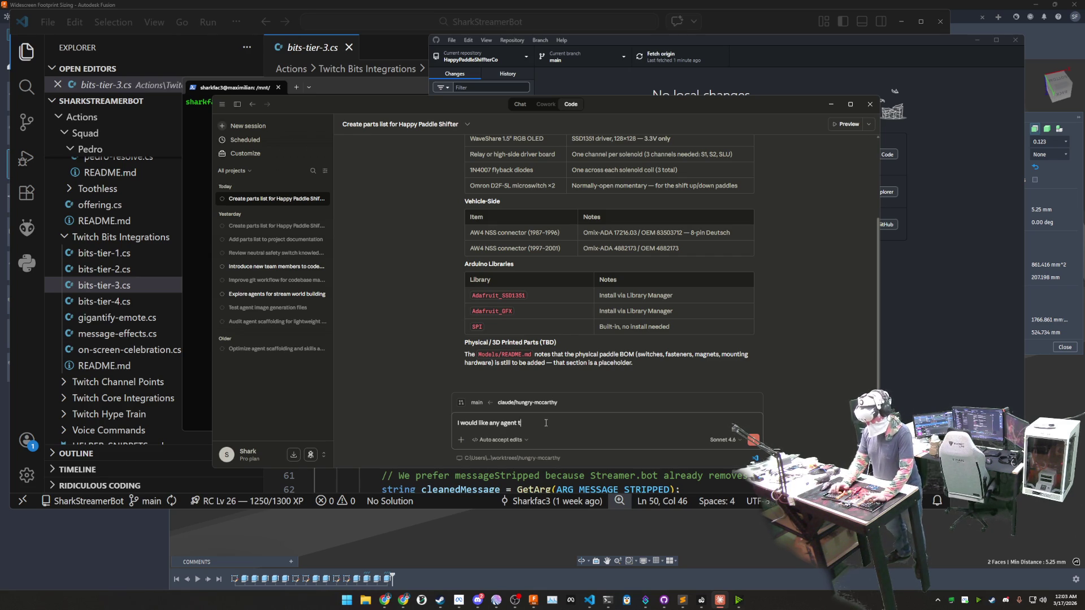
pyautogui.write('h this project to be able to g')
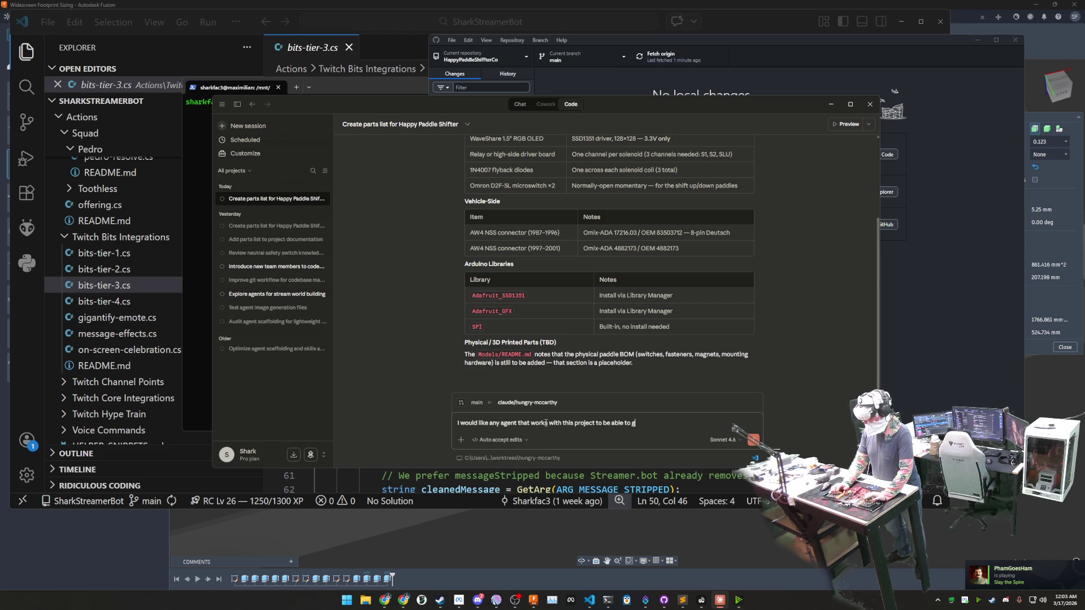
pyautogui.write('enerate the parts bom with minimal')
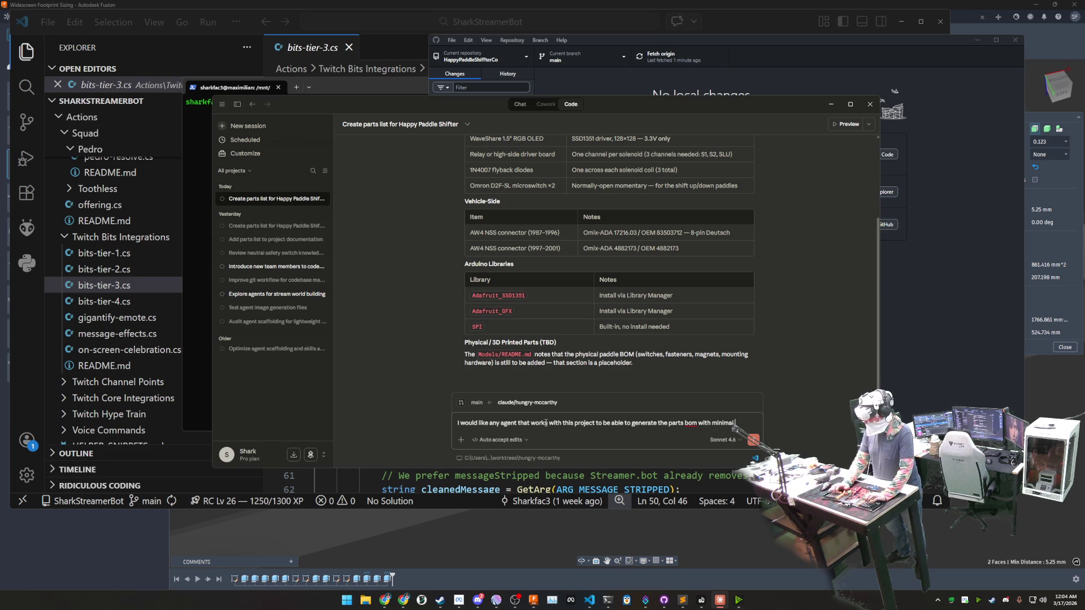
pyautogui.write(' token useage.')
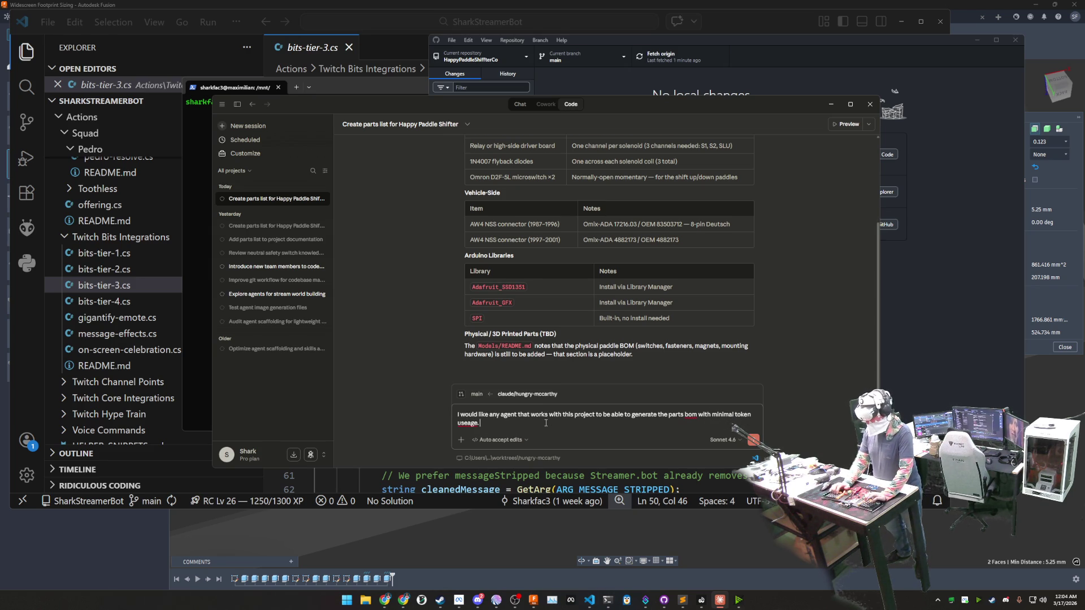
pyautogui.write(' can you modify our agent scaffolding accordingly?')
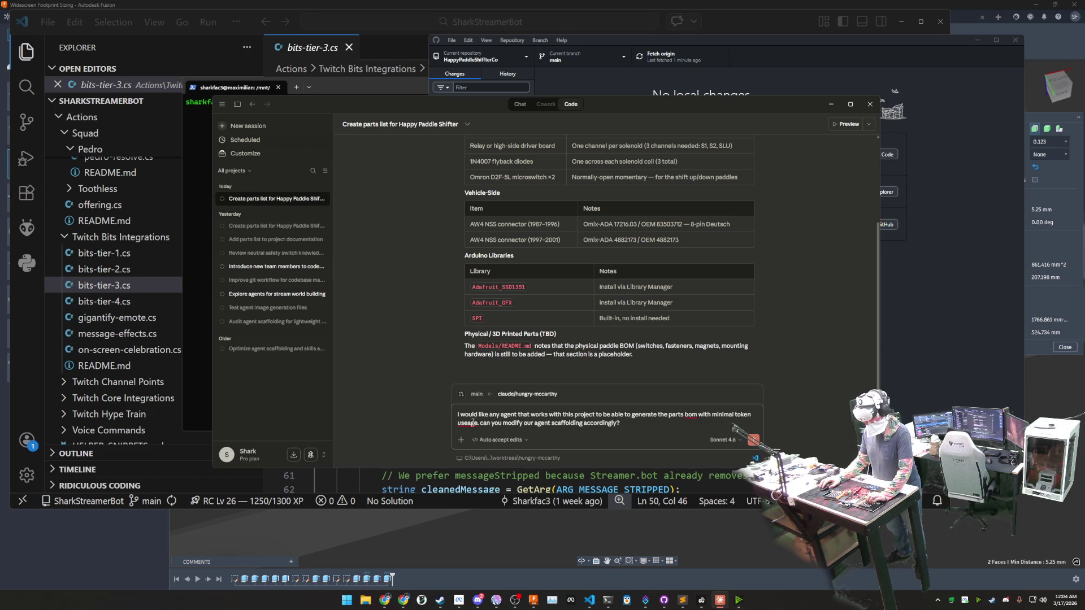
# Step: Correct 'useage' to 'usage' via spelling suggestions and send the scaffolding request
pyautogui.rightClick(471, 422)
pyautogui.click(506, 436)
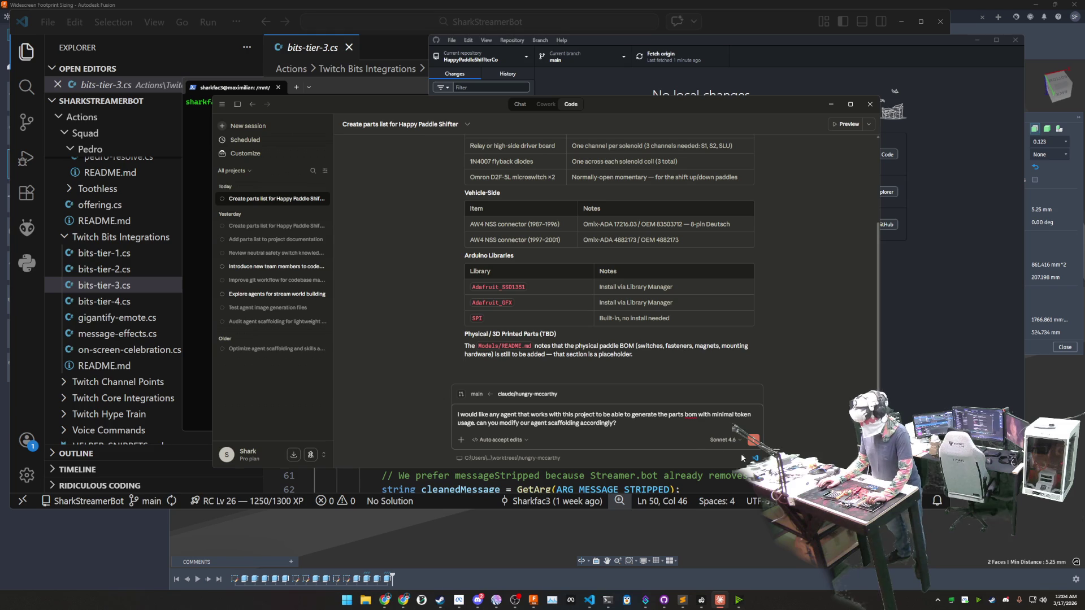
pyautogui.click(753, 440)
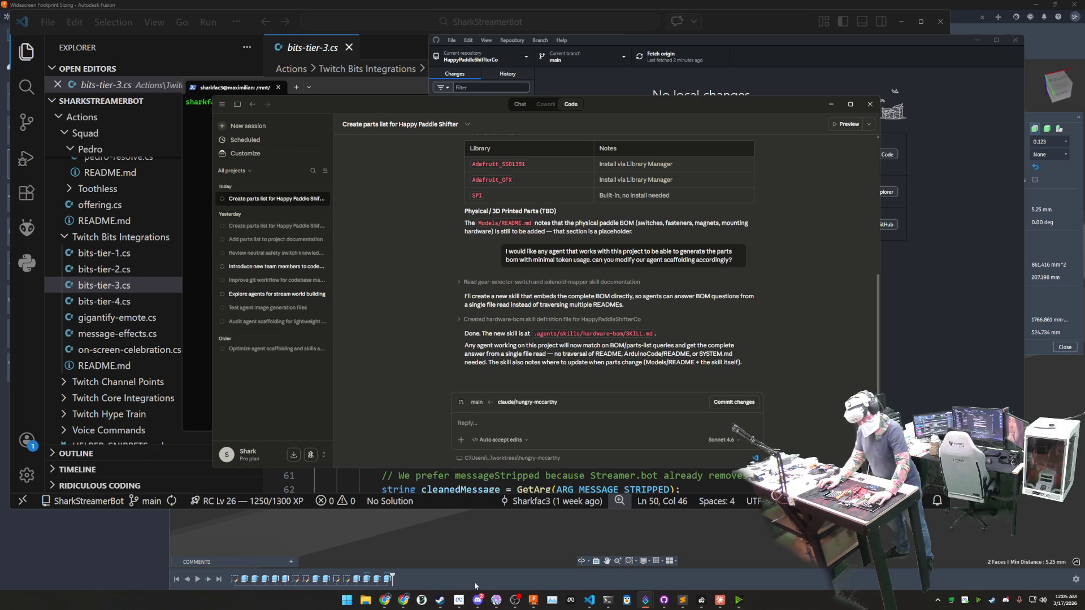
# Step: Bring the Fusion design window to the front while Claude writes the BOM skill
pyautogui.click(533, 601)
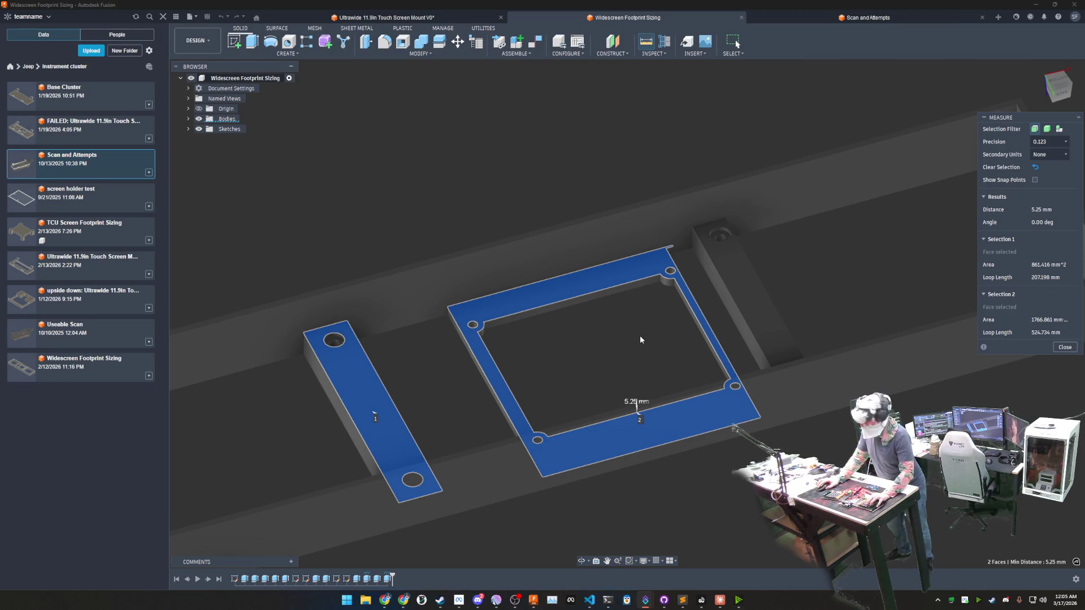
# Step: Extrude the frame, pocket and slot profiles 5.25 mm with Join on the Ultrawide mount, then return to Widescreen Footprint Sizing
pyautogui.click(386, 17)
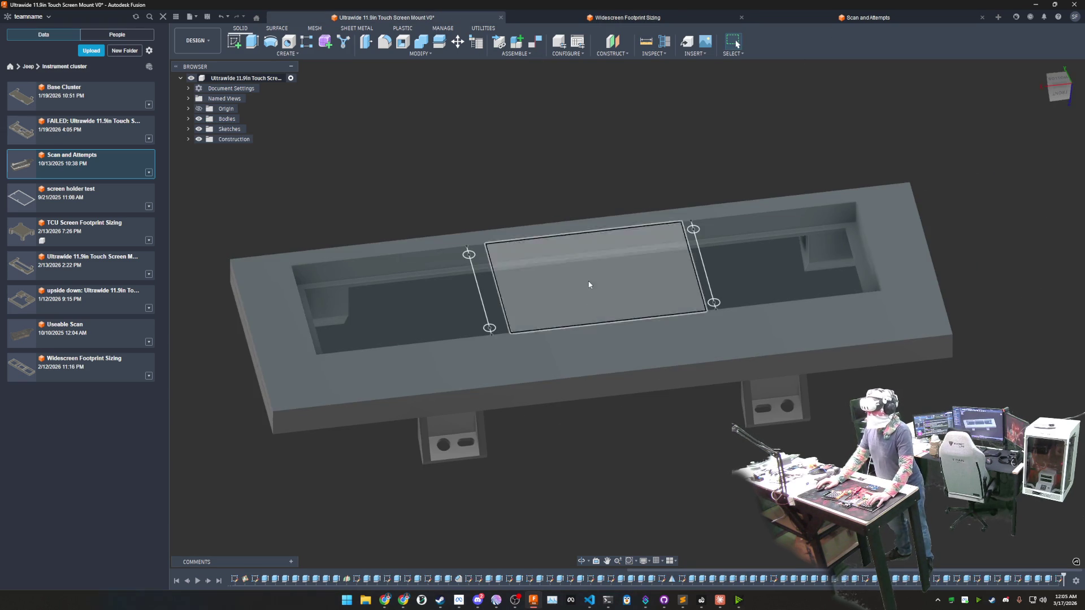
pyautogui.moveTo(611, 461); pyautogui.dragTo(630, 454, button='middle')
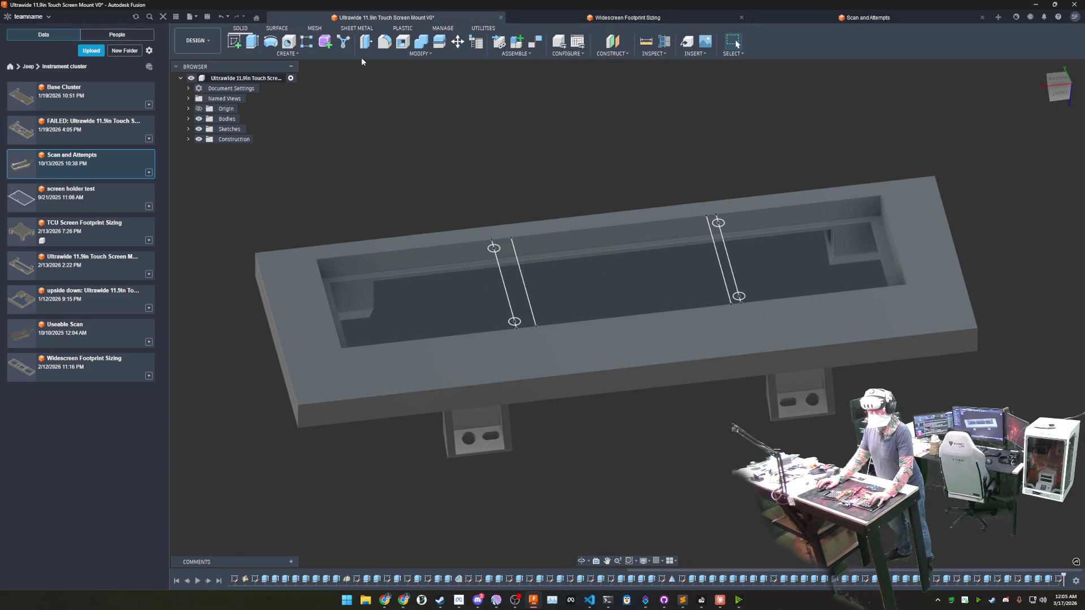
pyautogui.click(253, 42)
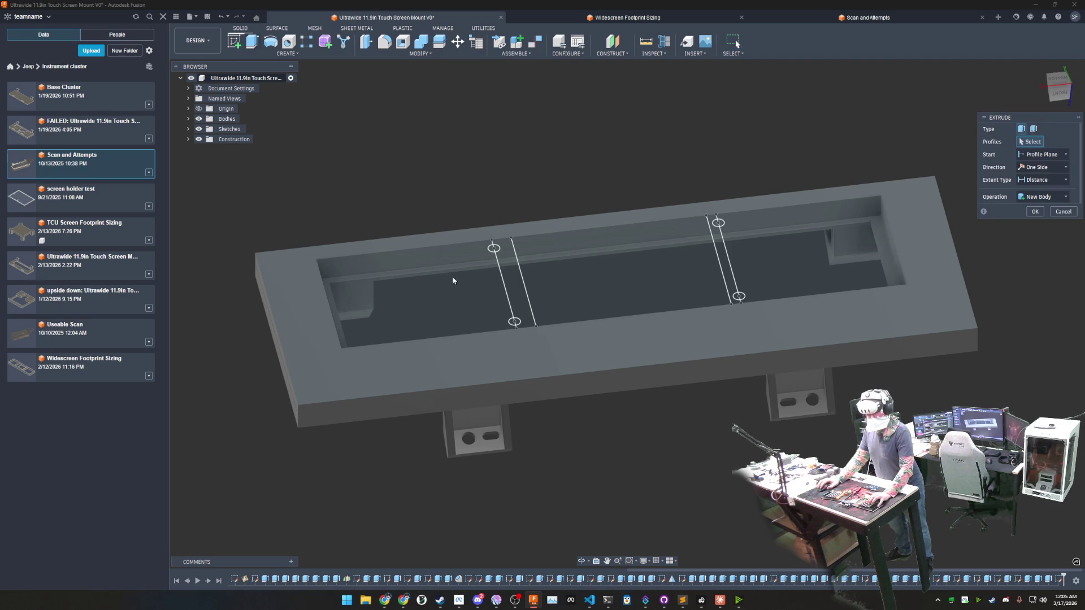
pyautogui.click(460, 303)
pyautogui.click(508, 274)
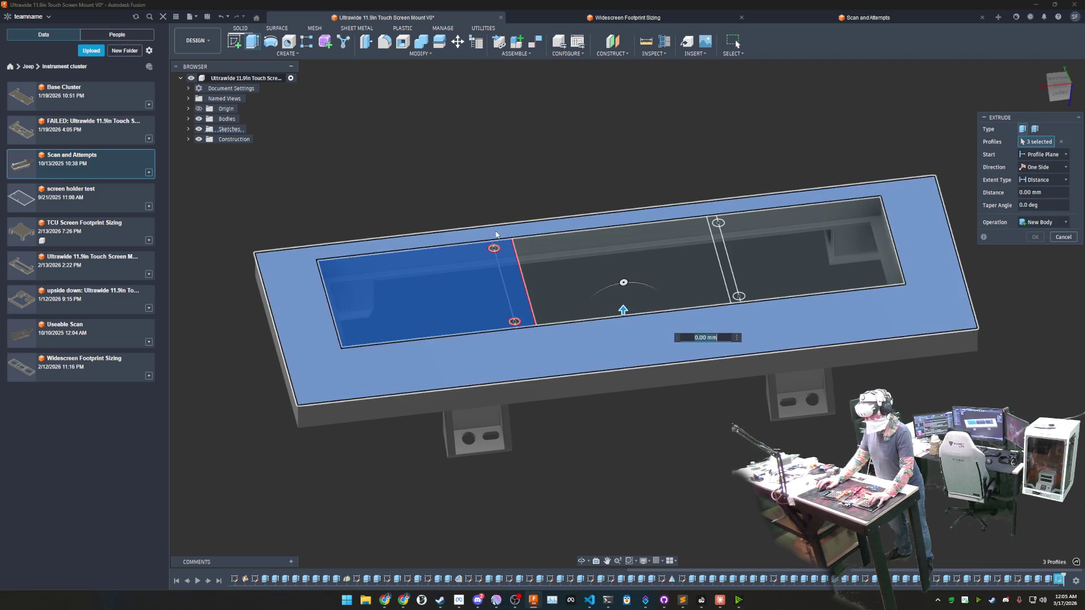
pyautogui.click(497, 230)
pyautogui.click(773, 256)
pyautogui.click(720, 247)
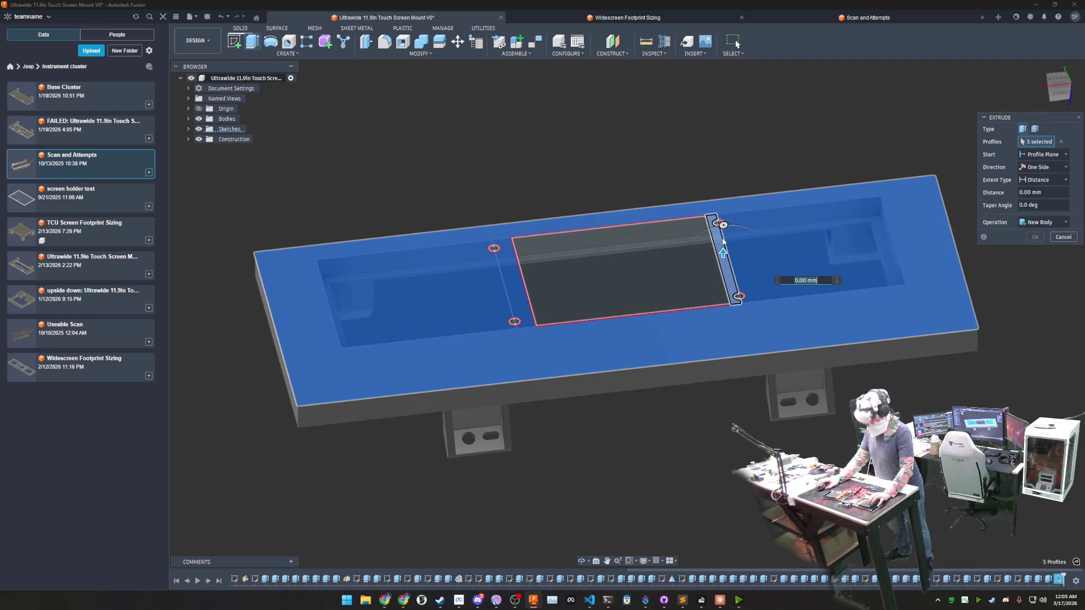
pyautogui.write('5')
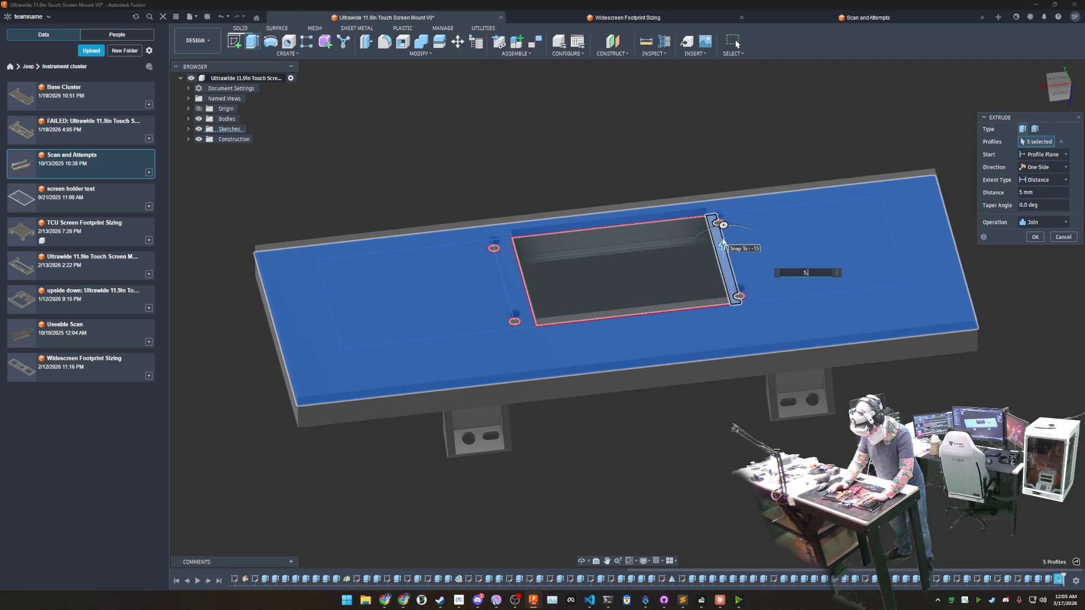
pyautogui.write('.25')
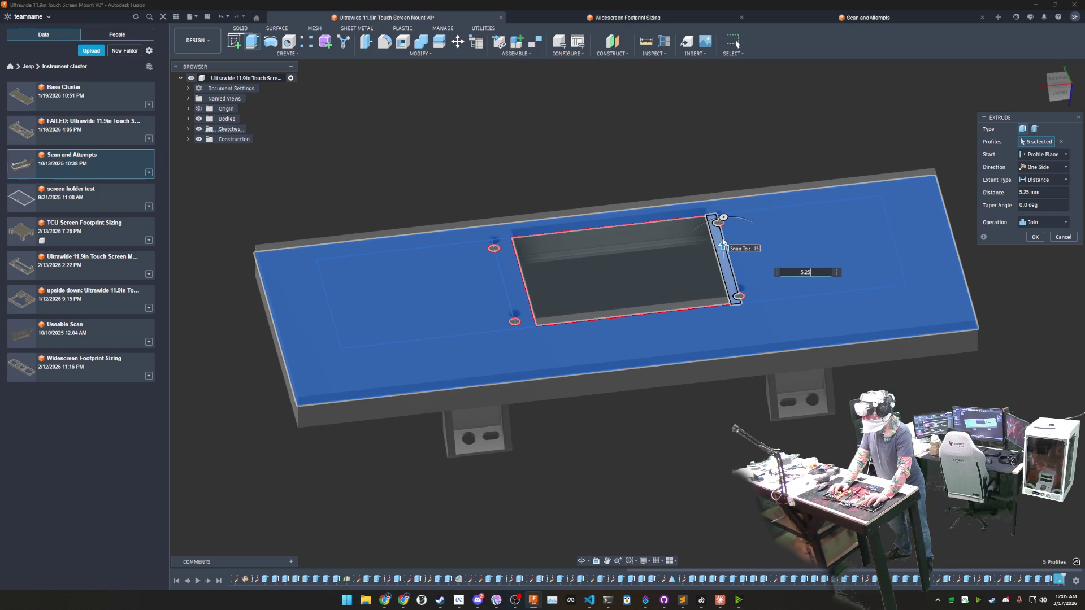
pyautogui.press('Return')
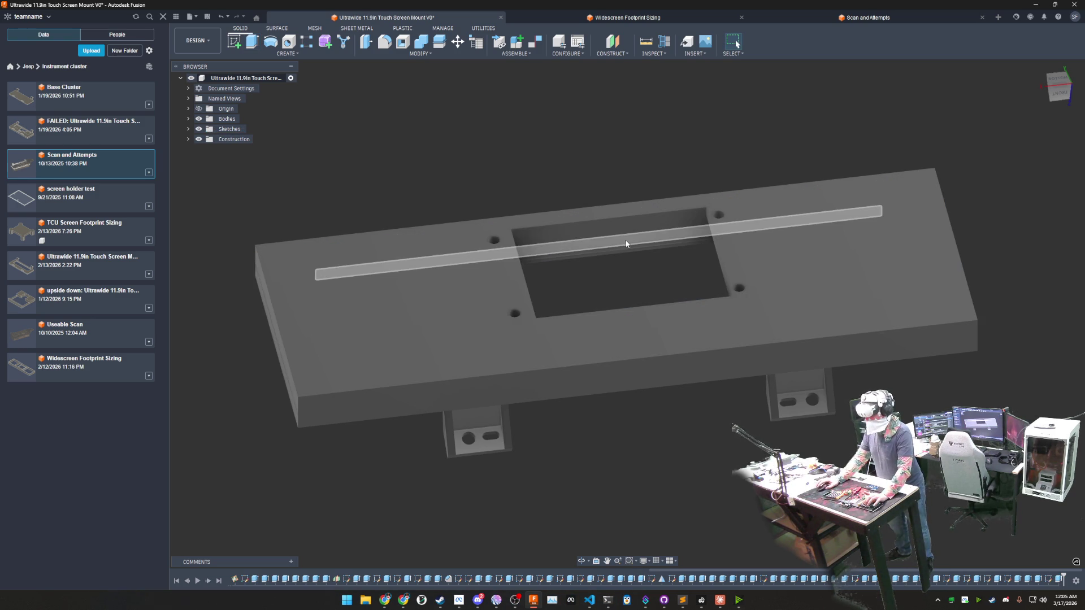
pyautogui.click(661, 17)
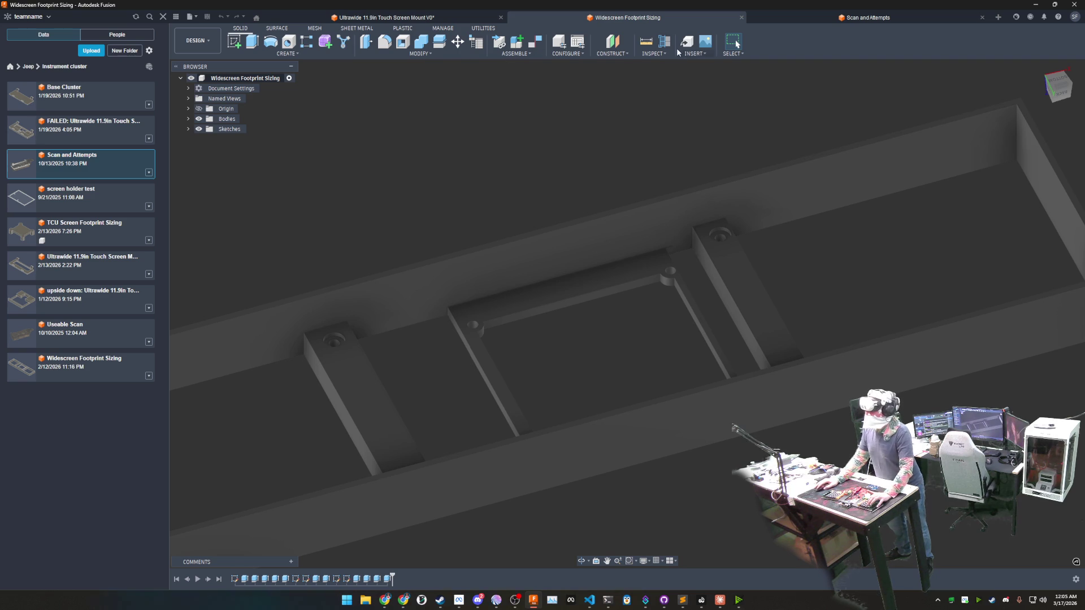
# Step: Measure between the side bar's top face and the frame's top face, reading 5.25 mm
pyautogui.click(646, 40)
pyautogui.click(759, 312)
pyautogui.click(638, 266)
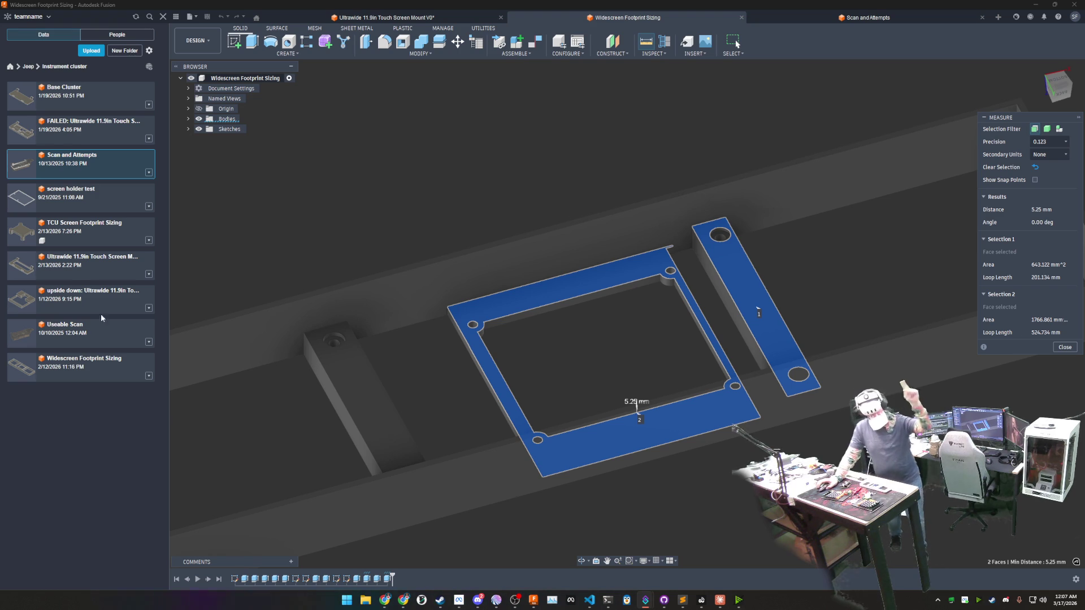
# Step: Clear the measurement selections and return to the Ultrawide Touch Screen Mount design
pyautogui.click(619, 362)
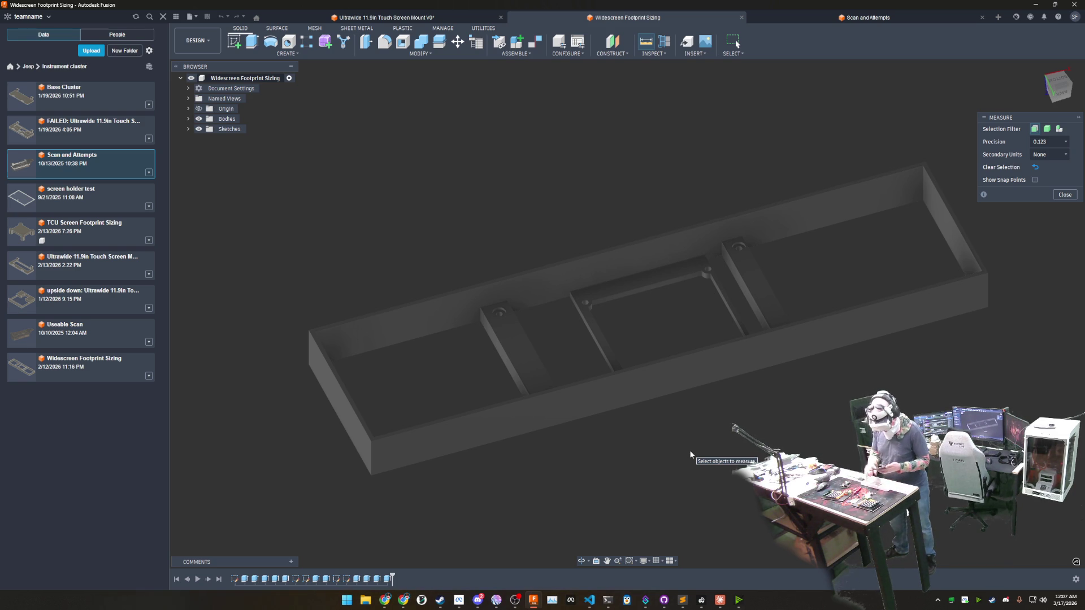
pyautogui.click(385, 17)
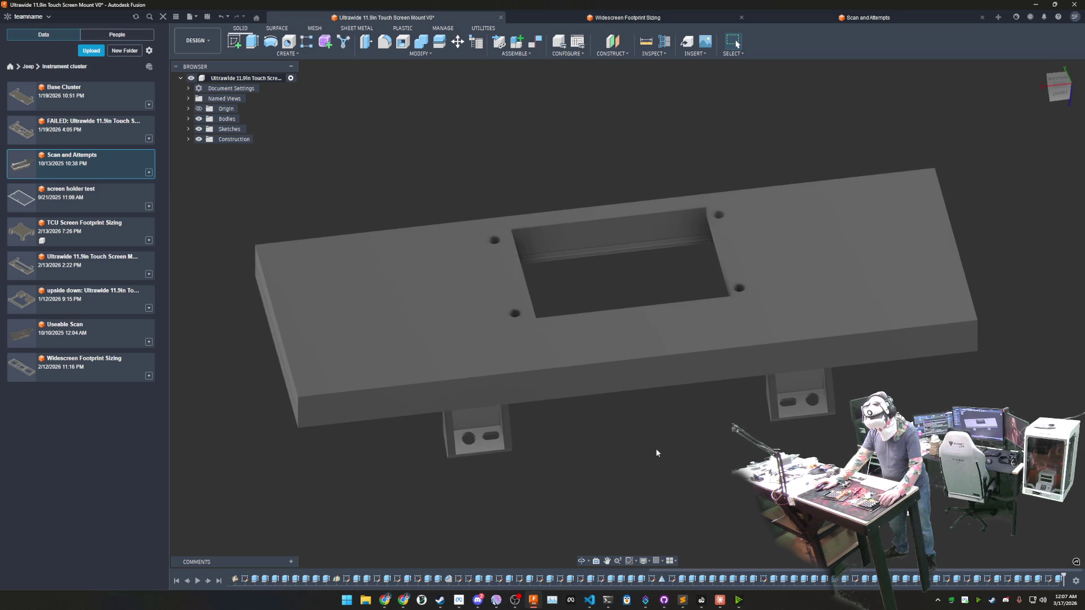
# Step: Inspect the plate underside, review the mounting-hole sketch in edit mode and finish it unchanged
pyautogui.moveTo(633, 458)
pyautogui.keyDown('shift'); pyautogui.mouseDown(button='middle')
pyautogui.moveTo(639, 384)
pyautogui.moveTo(627, 456)
pyautogui.mouseUp(button='middle'); pyautogui.keyUp('shift')
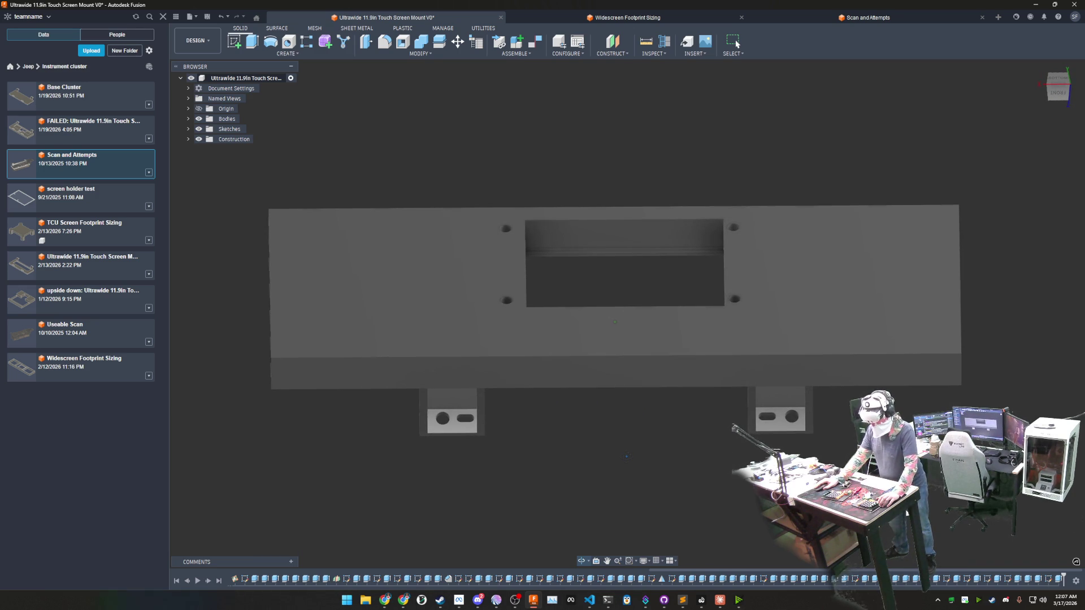
pyautogui.moveTo(627, 456)
pyautogui.keyDown('shift'); pyautogui.mouseDown(button='middle')
pyautogui.moveTo(628, 410)
pyautogui.moveTo(618, 447)
pyautogui.mouseUp(button='middle'); pyautogui.keyUp('shift')
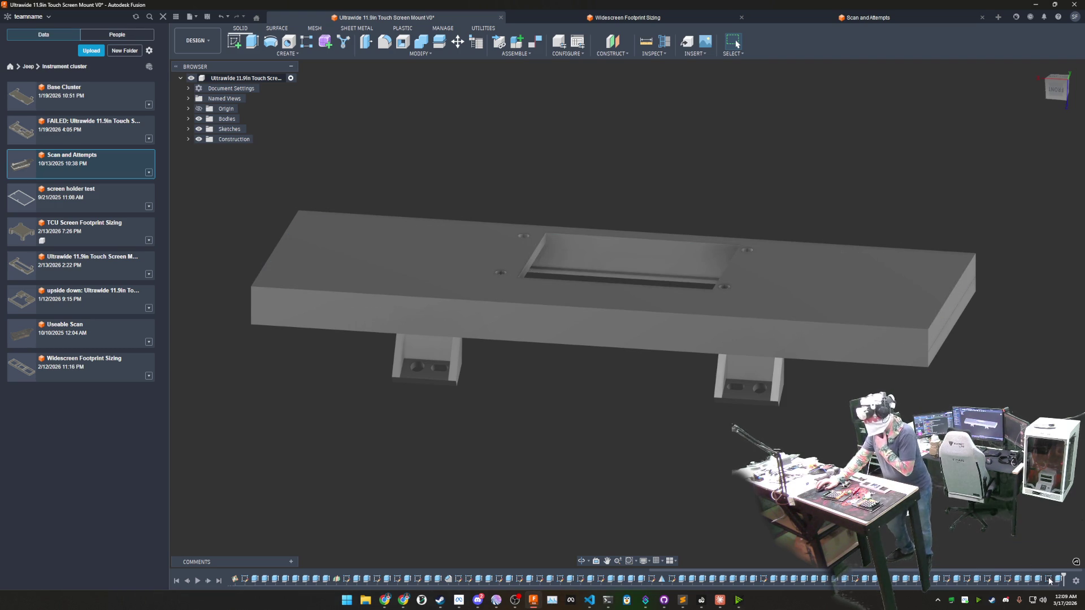
pyautogui.doubleClick(971, 578)
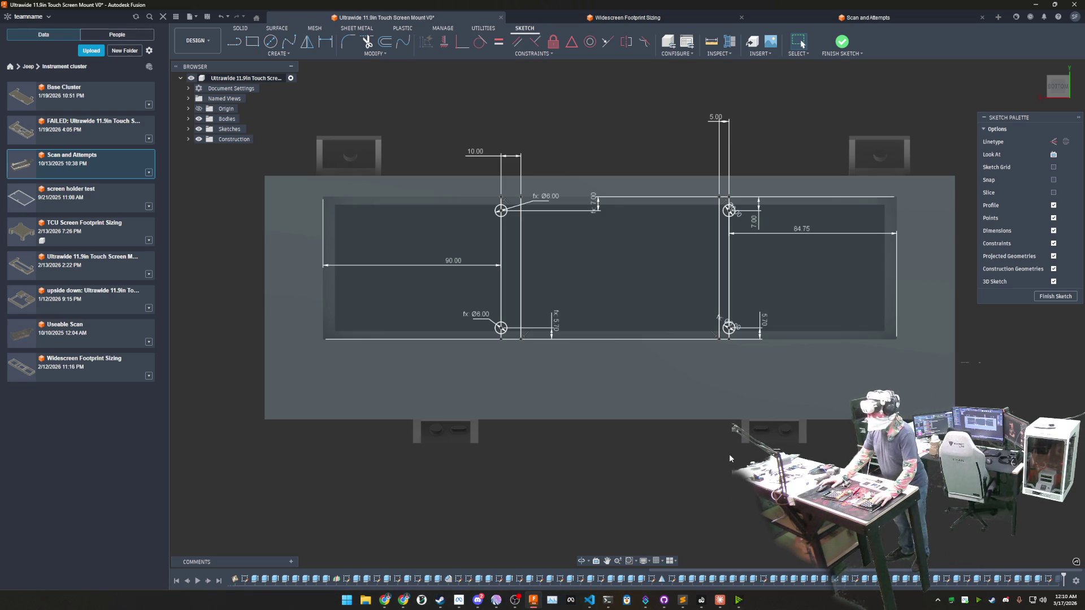
pyautogui.click(837, 54)
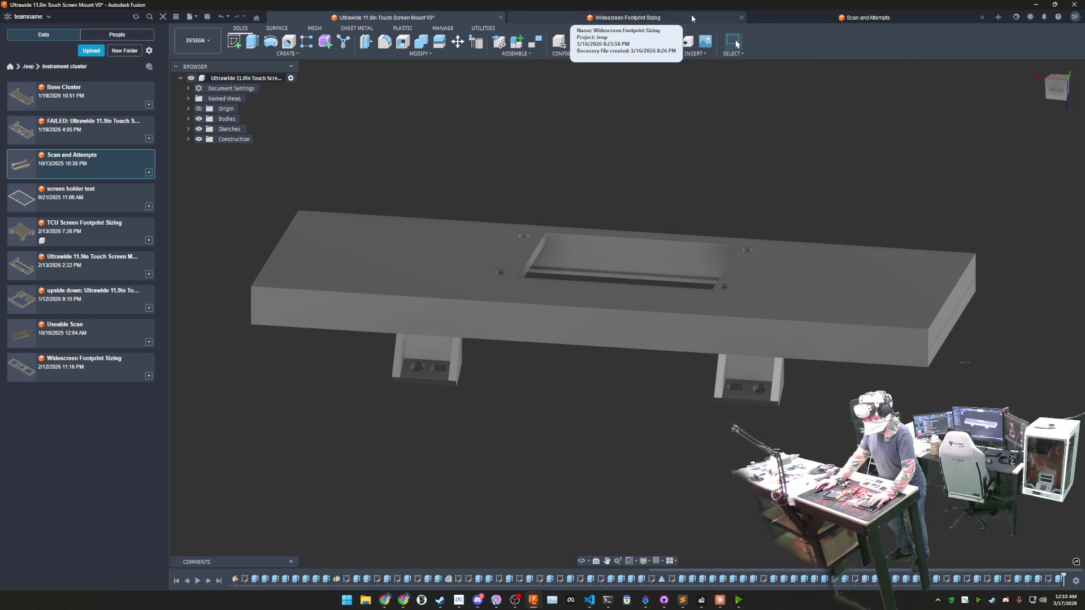
# Step: Switch through Scan and Attempts to the Widescreen Footprint Sizing design
pyautogui.click(864, 18)
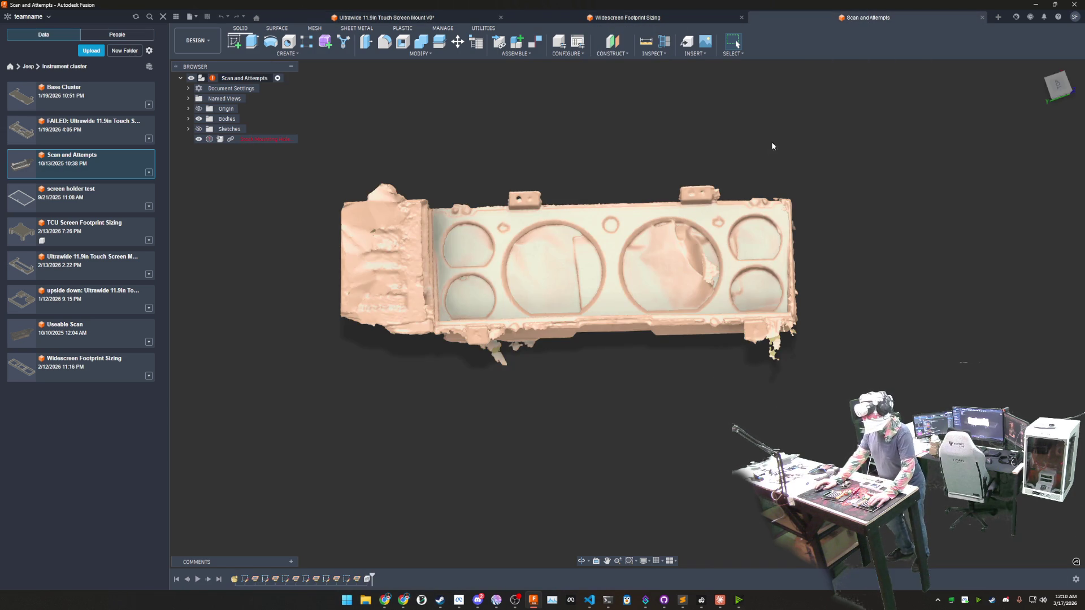
pyautogui.click(634, 17)
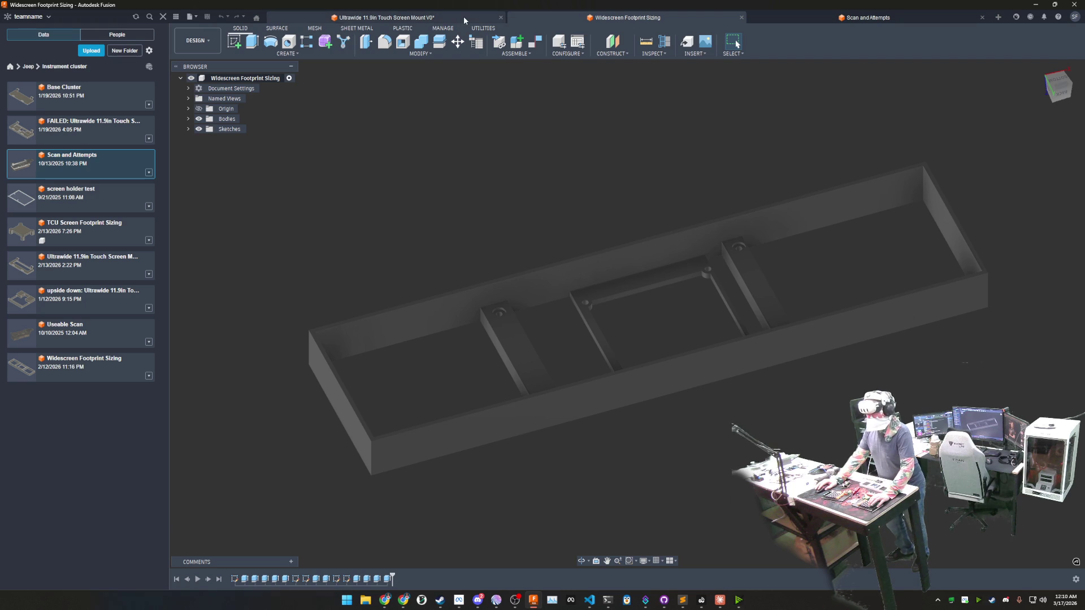
pyautogui.moveTo(651, 204)
pyautogui.mouseDown(button='middle')
pyautogui.moveTo(674, 175)
pyautogui.moveTo(663, 181)
pyautogui.mouseUp(button='middle')
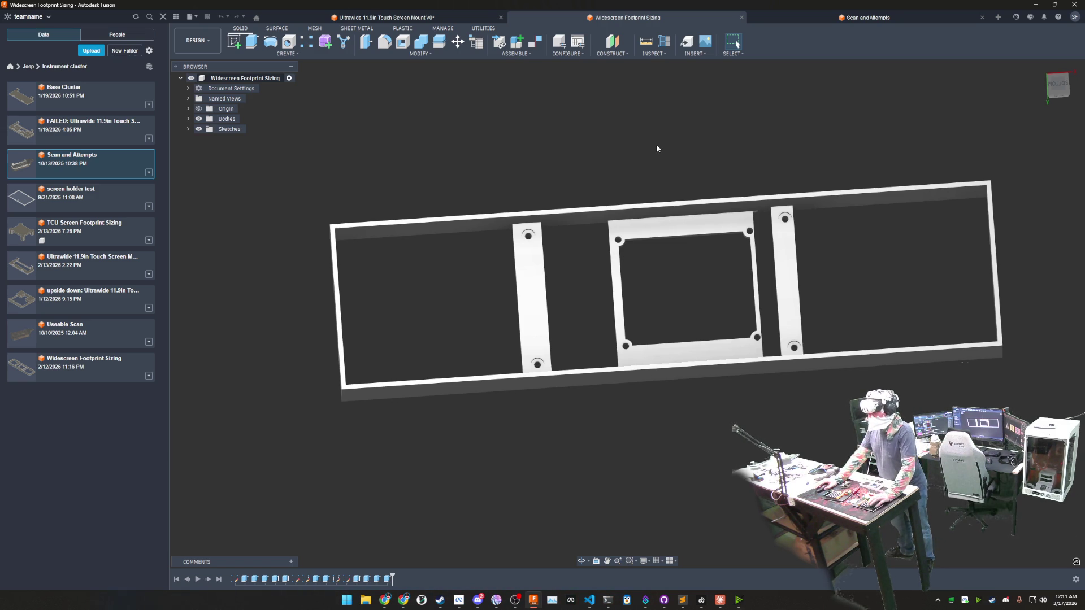
pyautogui.moveTo(658, 138)
pyautogui.keyDown('shift'); pyautogui.mouseDown(button='middle')
pyautogui.moveTo(655, 201)
pyautogui.moveTo(687, 279)
pyautogui.mouseUp(button='middle'); pyautogui.keyUp('shift')
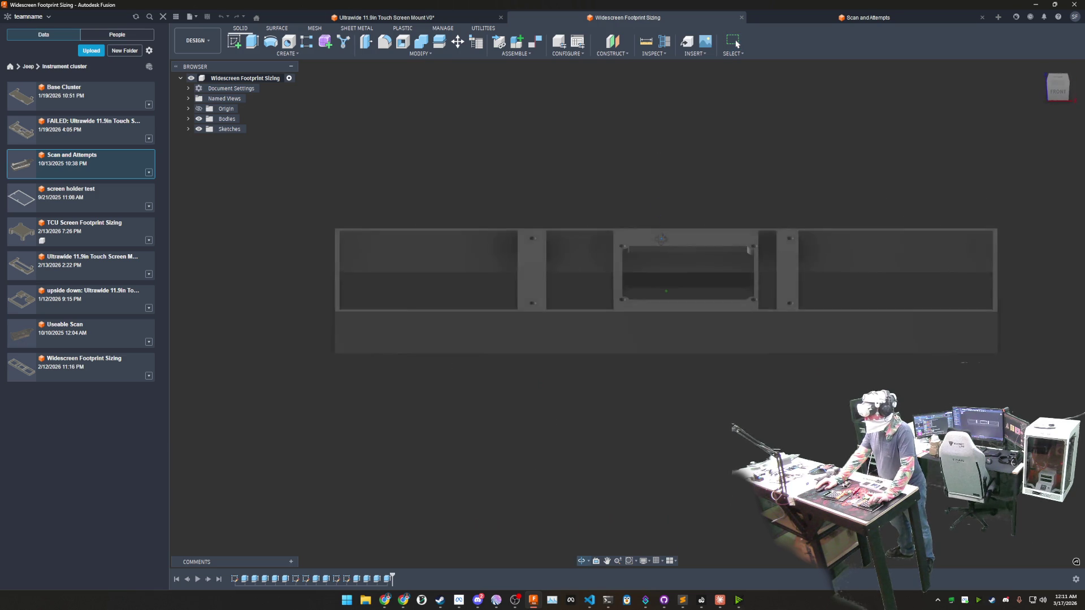
pyautogui.scroll(5, 735, 295)
pyautogui.scroll(2, 735, 296)
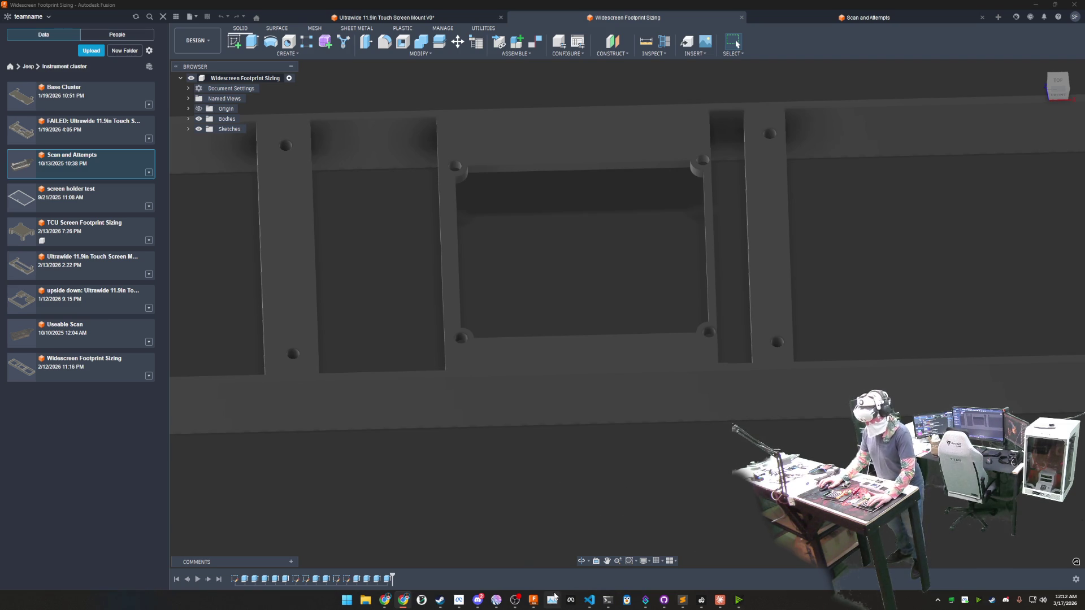
pyautogui.click(722, 604)
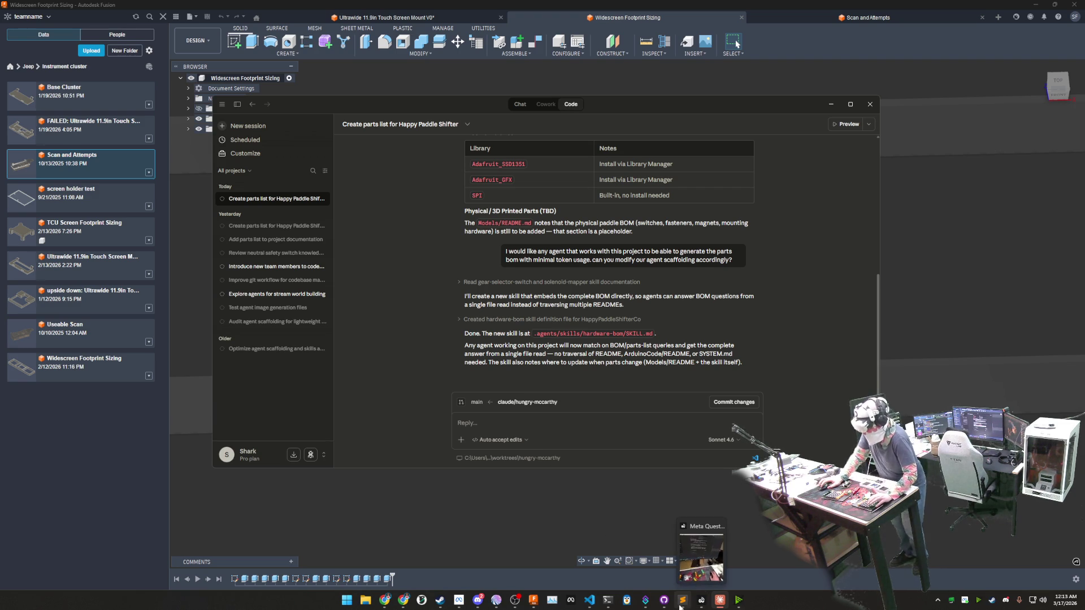
pyautogui.moveTo(591, 600)
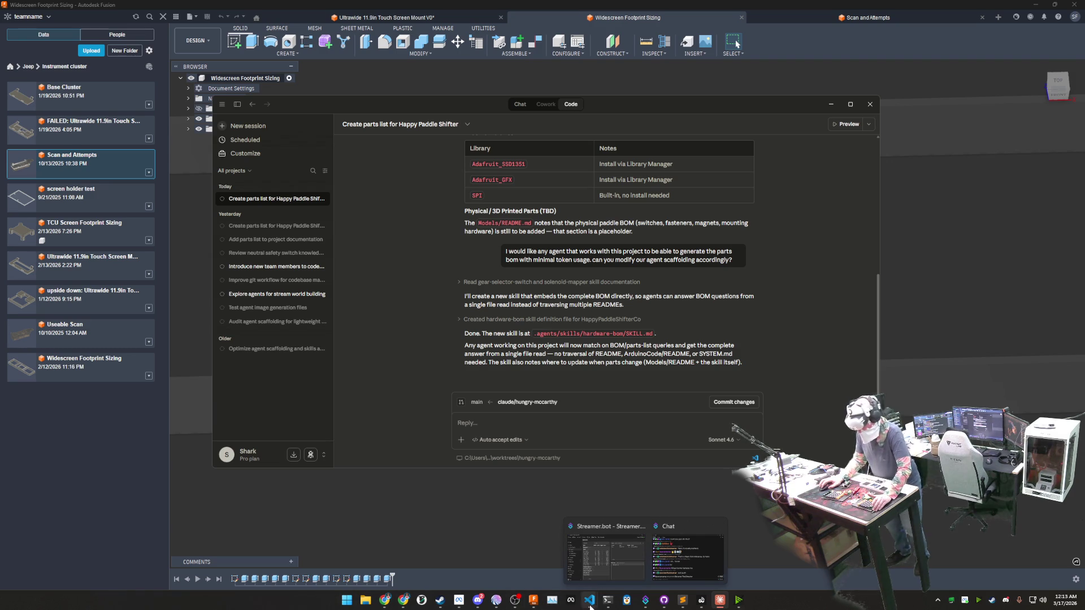
pyautogui.click(609, 601)
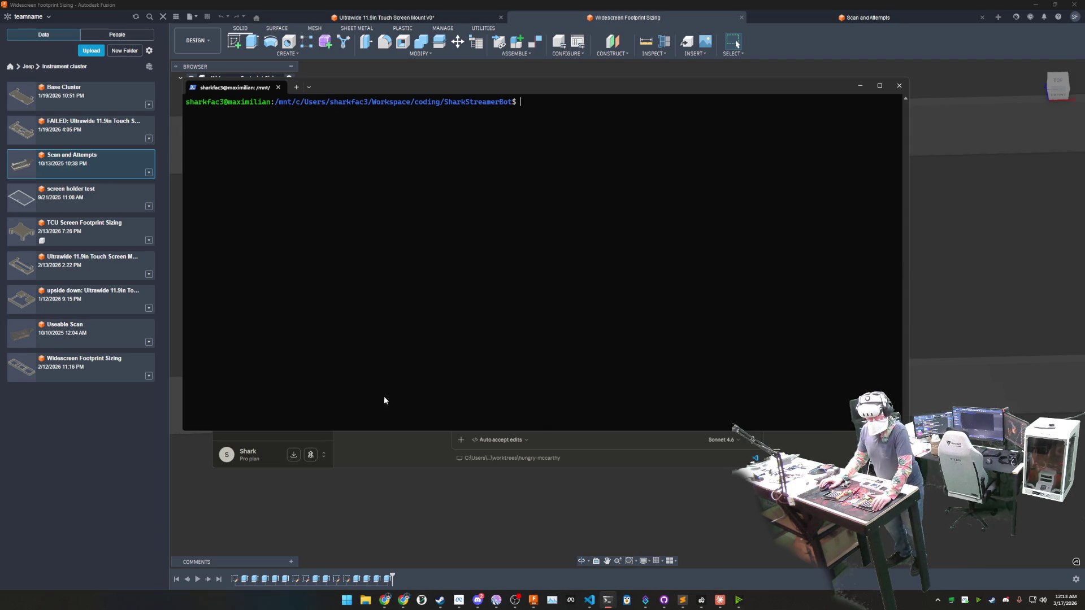
pyautogui.click(394, 505)
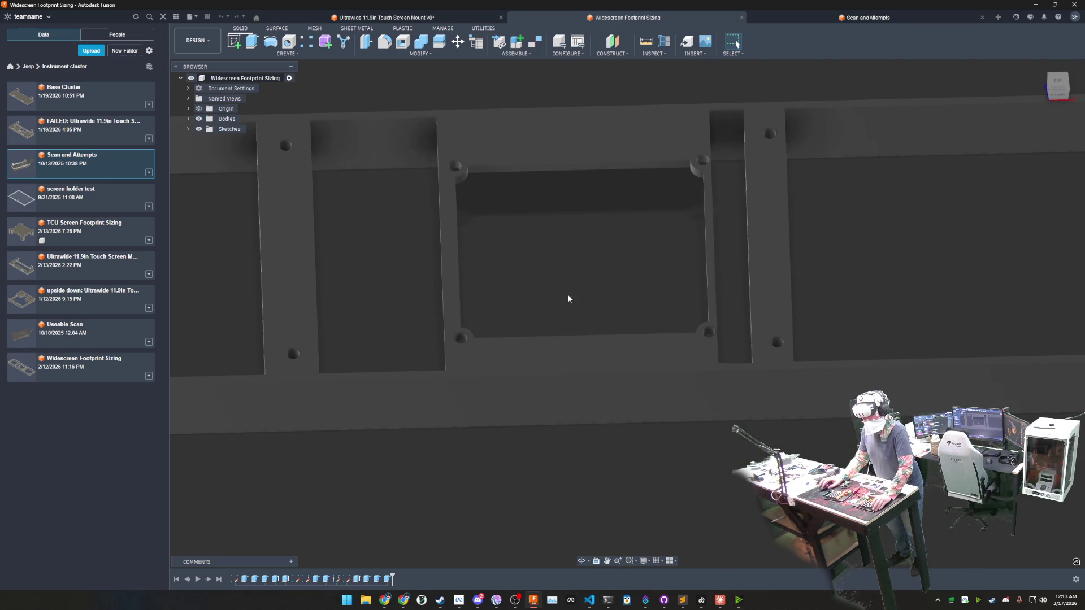
pyautogui.scroll(-3, 540, 249)
pyautogui.scroll(-2, 541, 250)
pyautogui.scroll(-1, 540, 250)
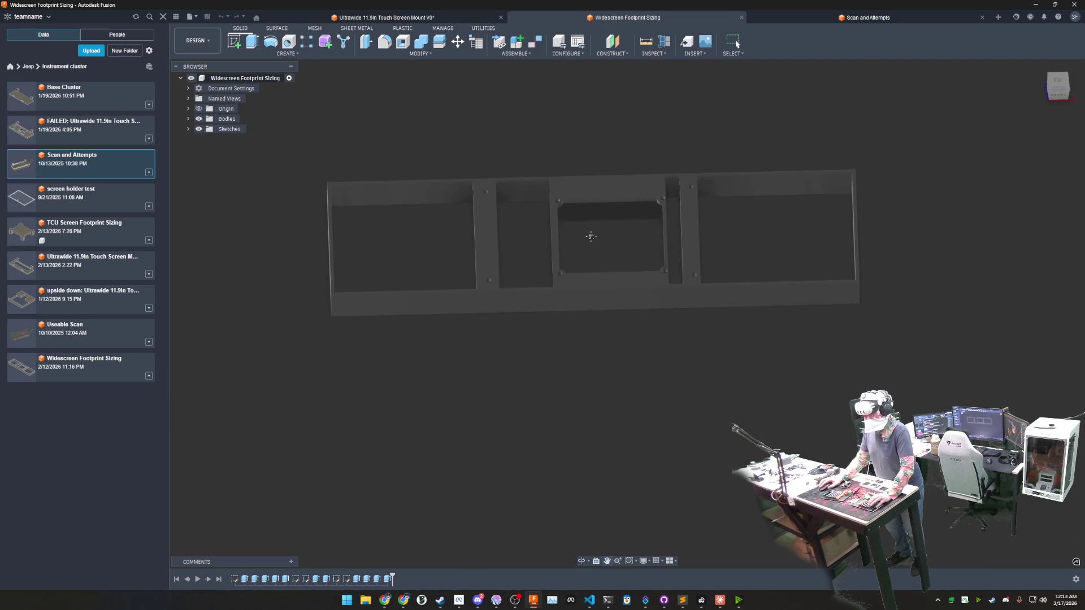
pyautogui.keyDown('shift'); pyautogui.moveTo(565, 282); pyautogui.dragTo(701, 287, button='middle'); pyautogui.keyUp('shift')
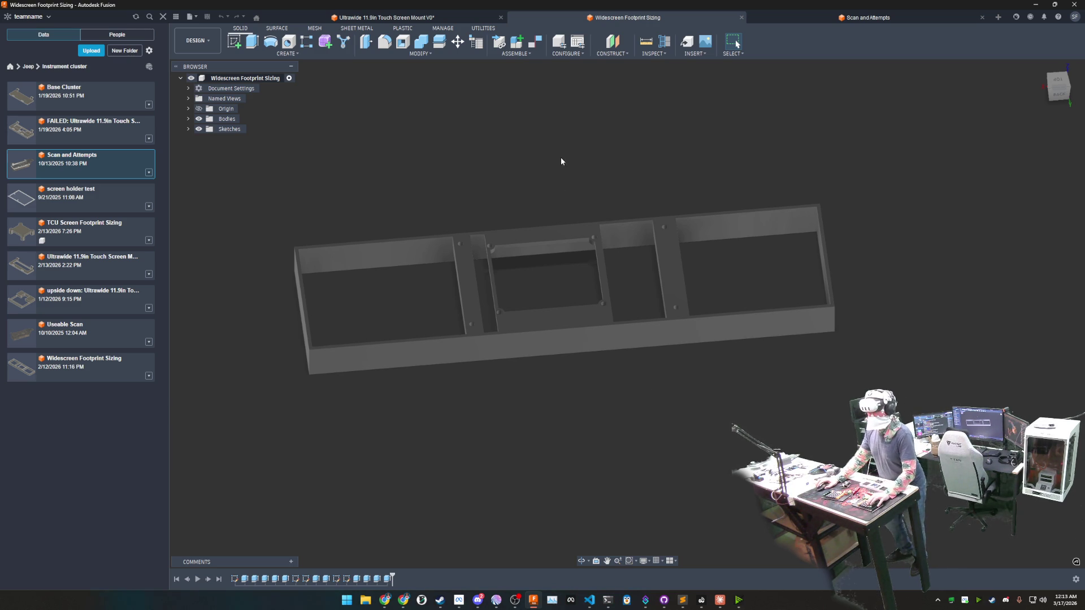
pyautogui.click(443, 17)
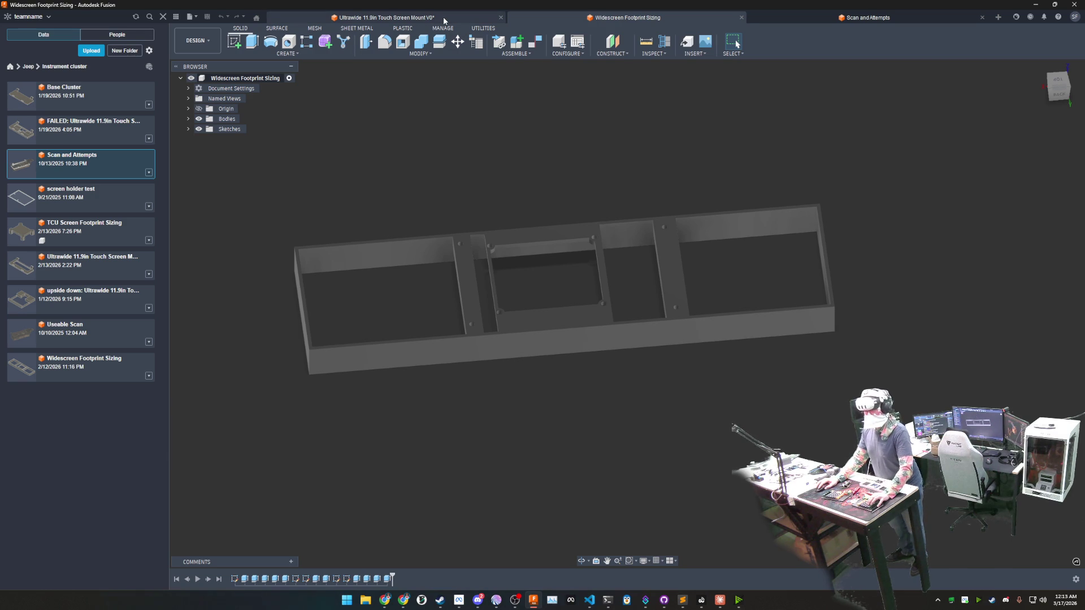
# Step: Start a new sketch on the mount plate's top face
pyautogui.keyDown('shift'); pyautogui.moveTo(580, 169); pyautogui.dragTo(357, 101, button='middle'); pyautogui.keyUp('shift')
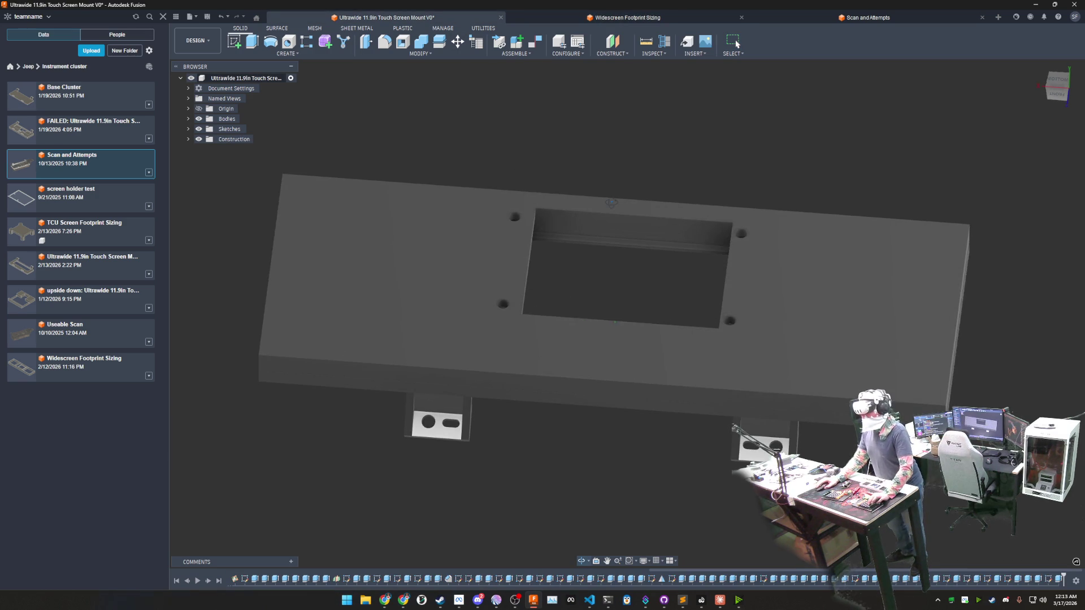
pyautogui.click(235, 41)
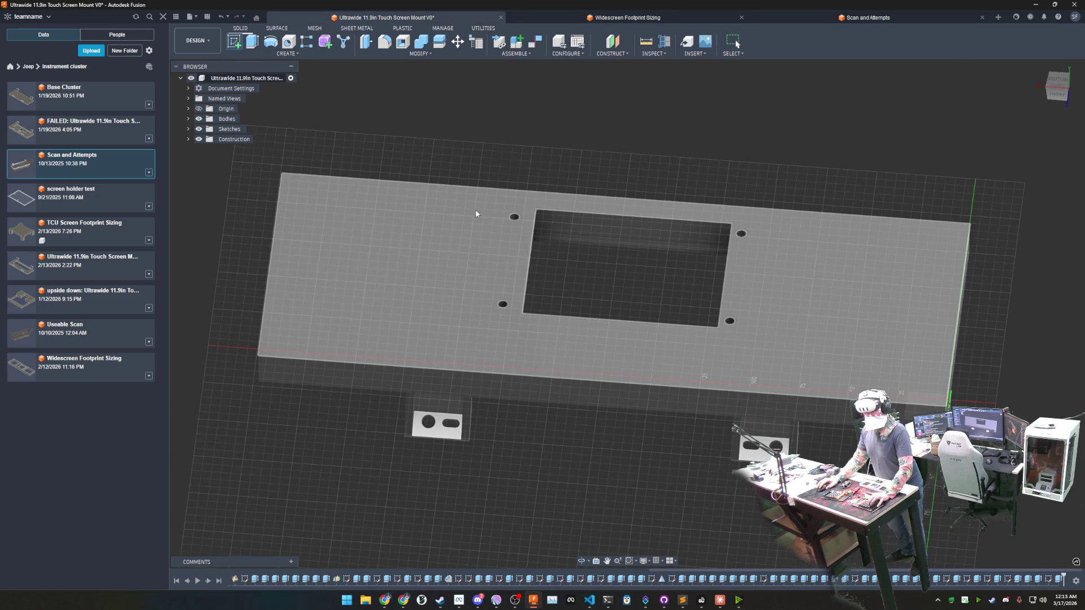
pyautogui.click(520, 258)
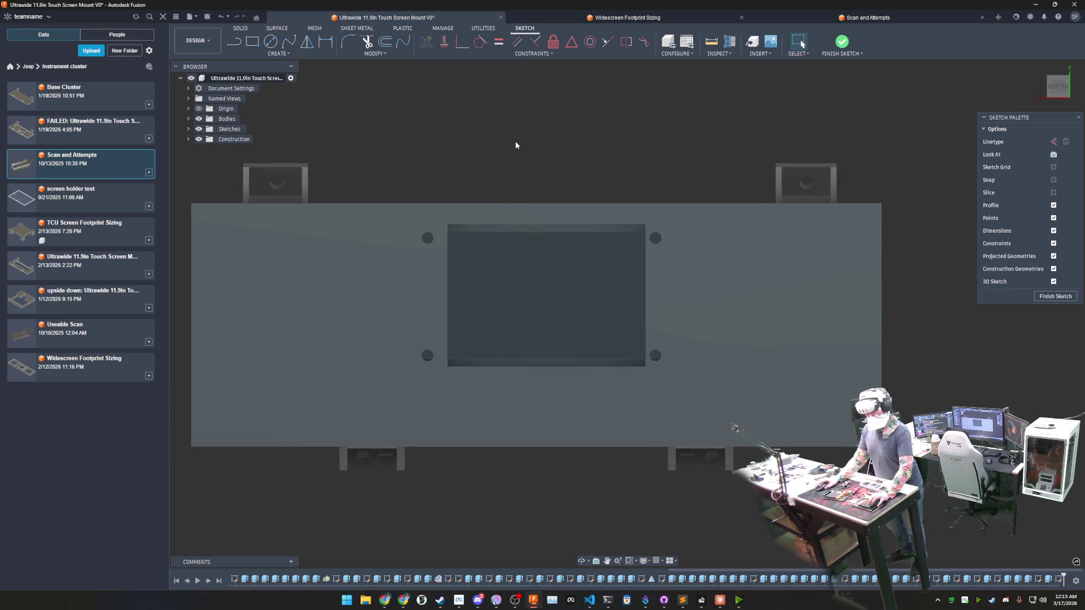
# Step: View the mount's underside and start the Measure tool
pyautogui.keyDown('shift'); pyautogui.moveTo(517, 168); pyautogui.dragTo(520, 356, button='middle'); pyautogui.keyUp('shift')
pyautogui.moveTo(537, 317)
pyautogui.keyDown('shift'); pyautogui.mouseDown(button='middle')
pyautogui.moveTo(627, 280)
pyautogui.moveTo(534, 330)
pyautogui.mouseUp(button='middle'); pyautogui.keyUp('shift')
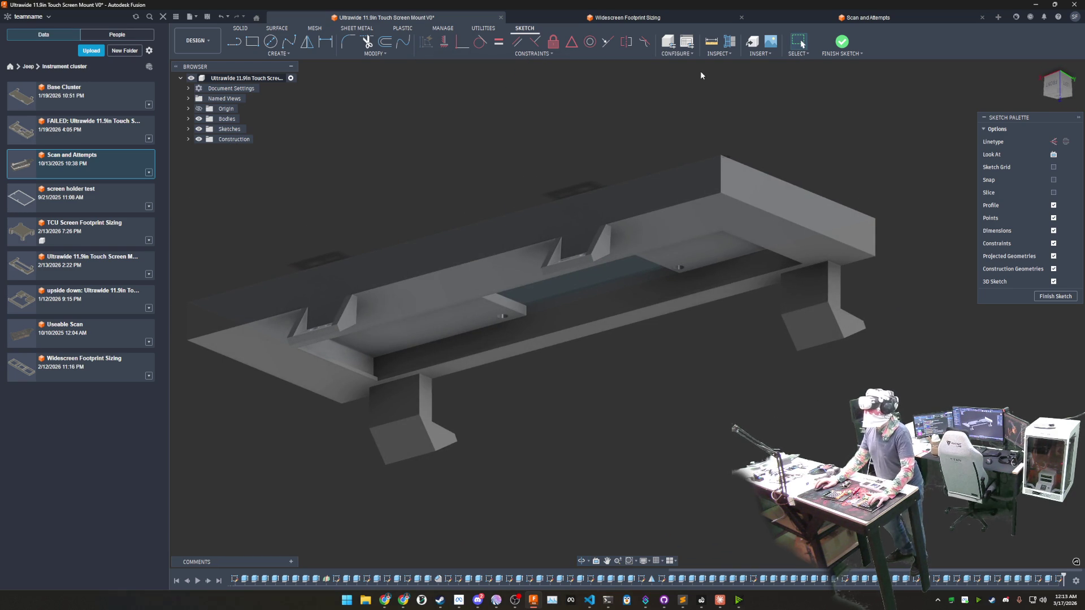
pyautogui.click(711, 41)
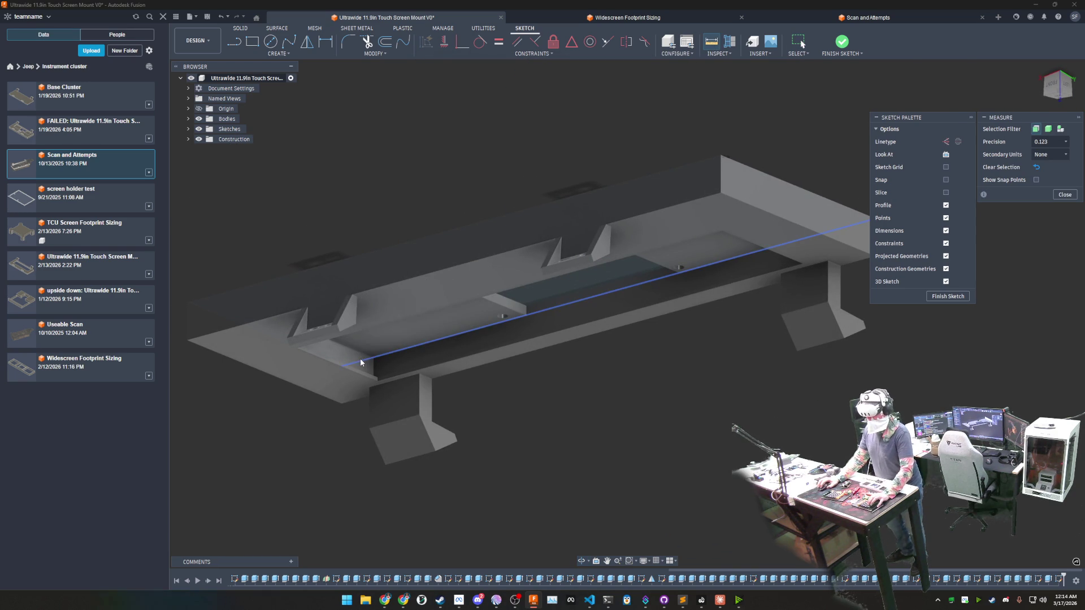
# Step: Measure 90 mm from the side face to a 6 mm mounting hole, then switch to Widescreen Footprint Sizing
pyautogui.keyDown('shift'); pyautogui.moveTo(360, 363); pyautogui.dragTo(570, 434, button='middle'); pyautogui.keyUp('shift')
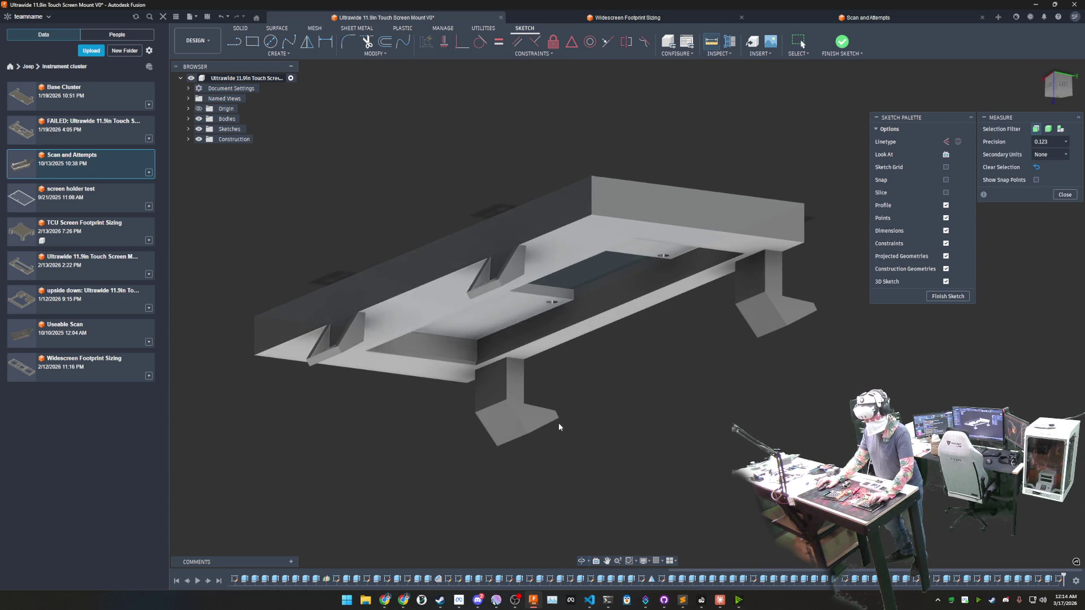
pyautogui.click(446, 345)
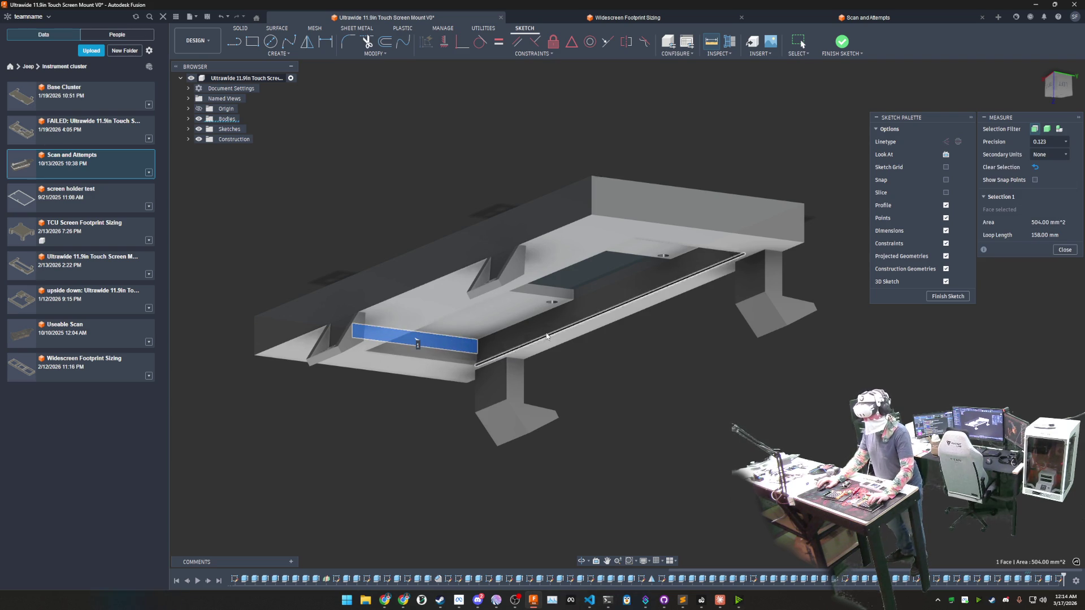
pyautogui.scroll(3, 551, 304)
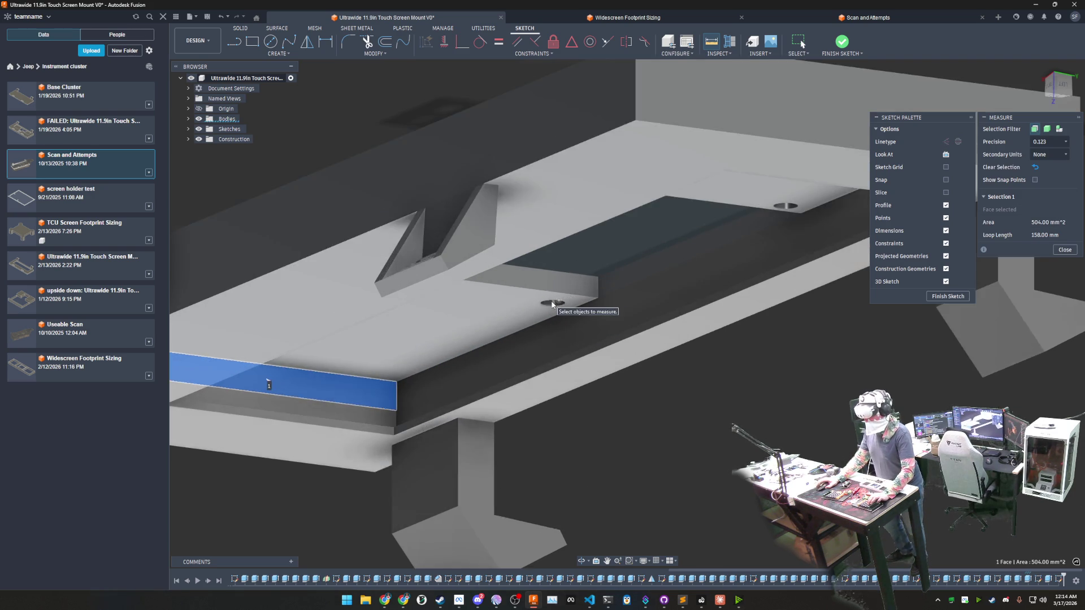
pyautogui.scroll(3, 551, 305)
pyautogui.click(569, 319)
pyautogui.moveTo(586, 334)
pyautogui.keyDown('shift'); pyautogui.mouseDown(button='middle')
pyautogui.moveTo(597, 440)
pyautogui.moveTo(622, 266)
pyautogui.moveTo(658, 263)
pyautogui.moveTo(584, 170)
pyautogui.mouseUp(button='middle'); pyautogui.keyUp('shift')
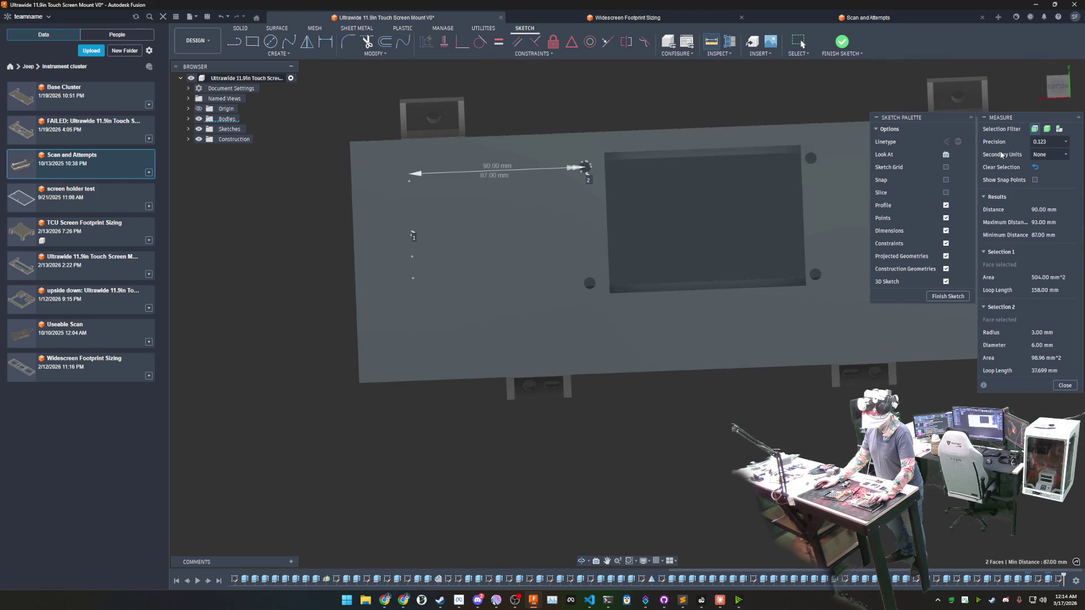
pyautogui.click(1059, 87)
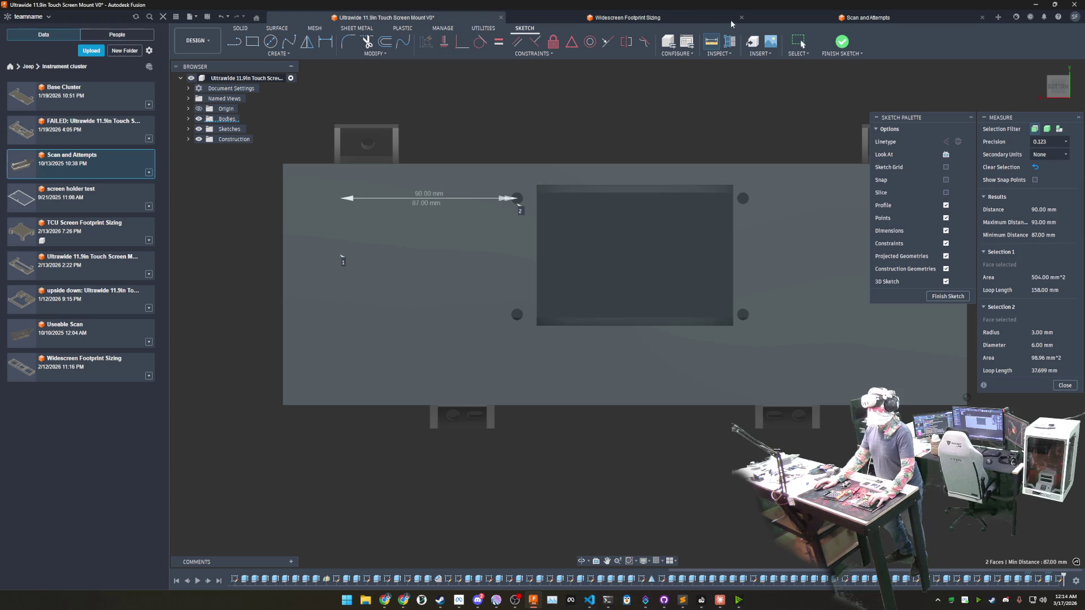
pyautogui.click(715, 21)
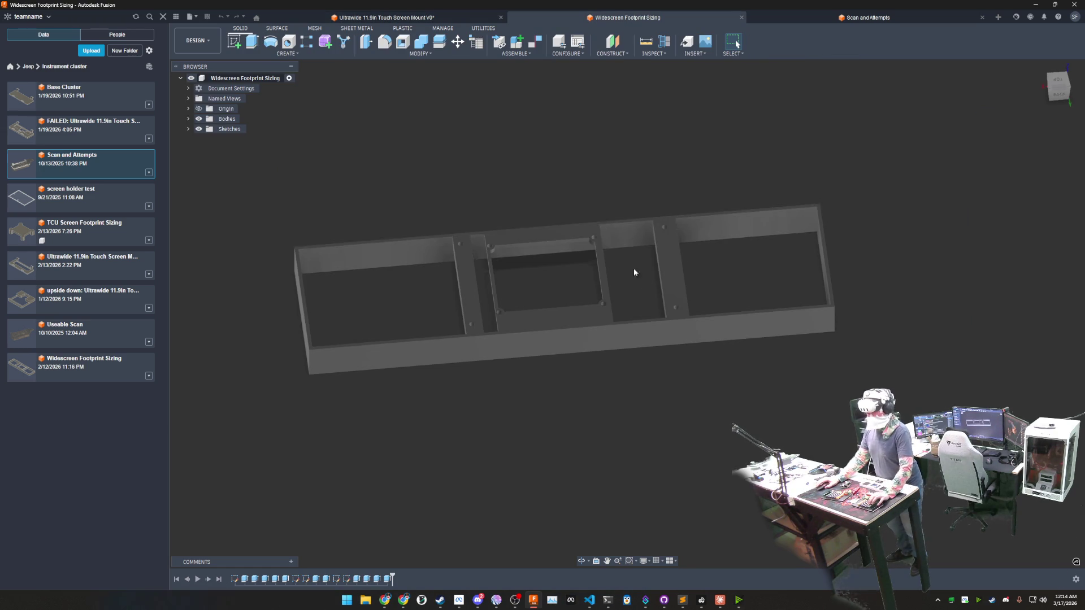
# Step: Snap the footprint frame to a top view and start the Measure tool
pyautogui.moveTo(672, 175)
pyautogui.keyDown('shift'); pyautogui.mouseDown(button='middle')
pyautogui.moveTo(545, 202)
pyautogui.moveTo(998, 133)
pyautogui.mouseUp(button='middle'); pyautogui.keyUp('shift')
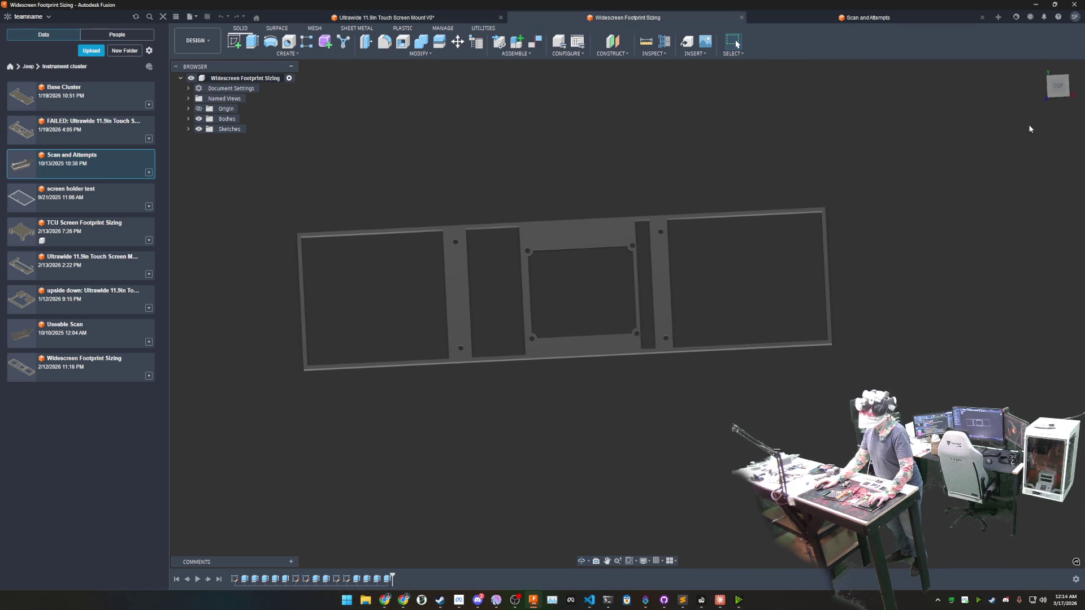
pyautogui.click(1058, 85)
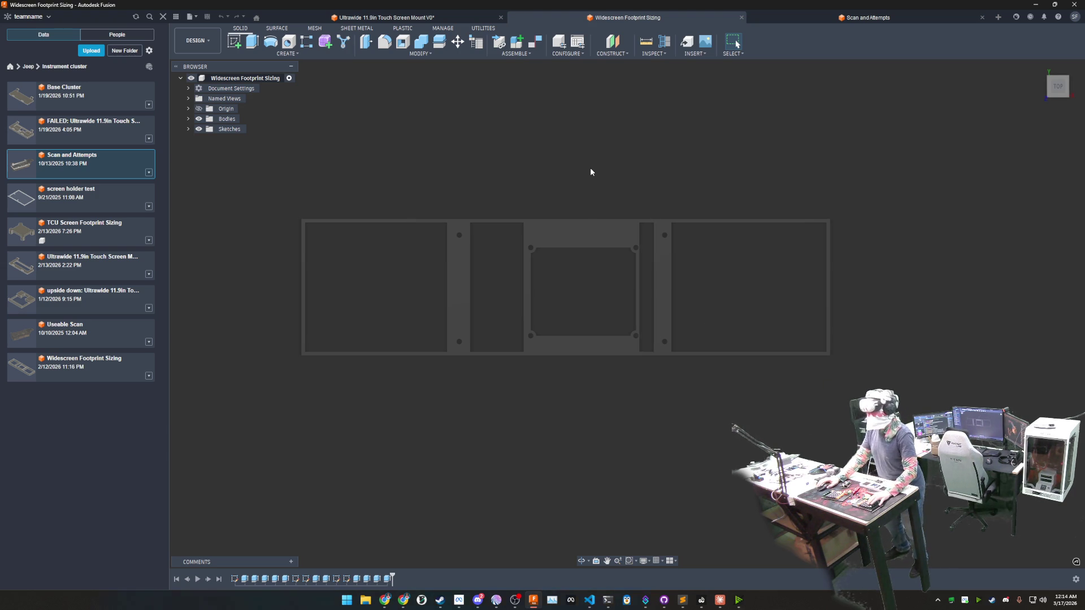
pyautogui.click(646, 42)
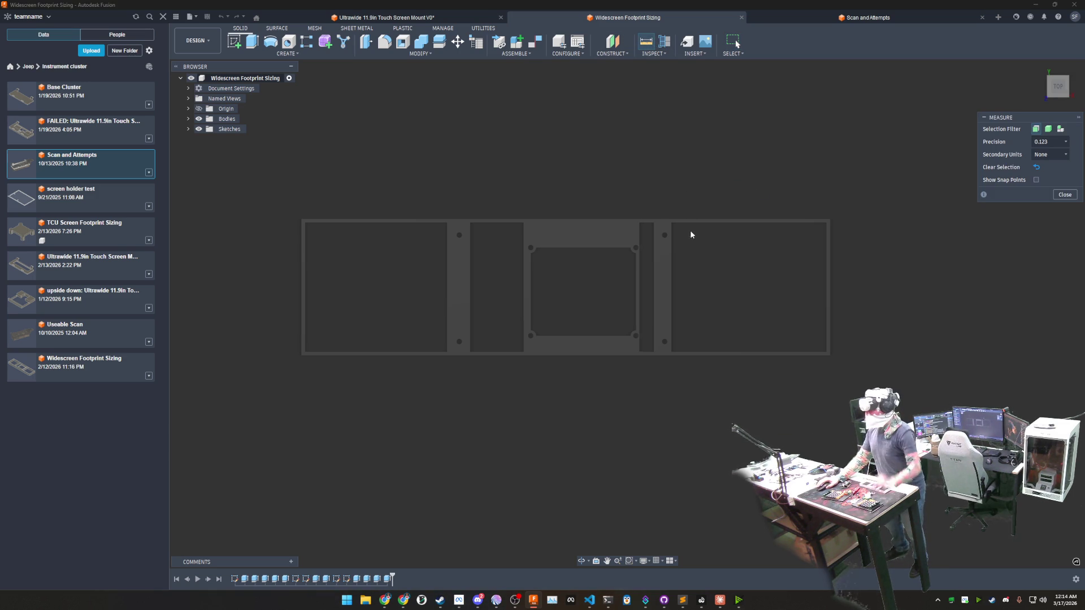
pyautogui.scroll(3, 678, 242)
pyautogui.scroll(2, 687, 255)
# Step: Measure the spacing between the slot's rounded face and the left hole on the footprint frame
pyautogui.keyDown('shift'); pyautogui.moveTo(694, 265); pyautogui.dragTo(617, 210, button='middle'); pyautogui.keyUp('shift')
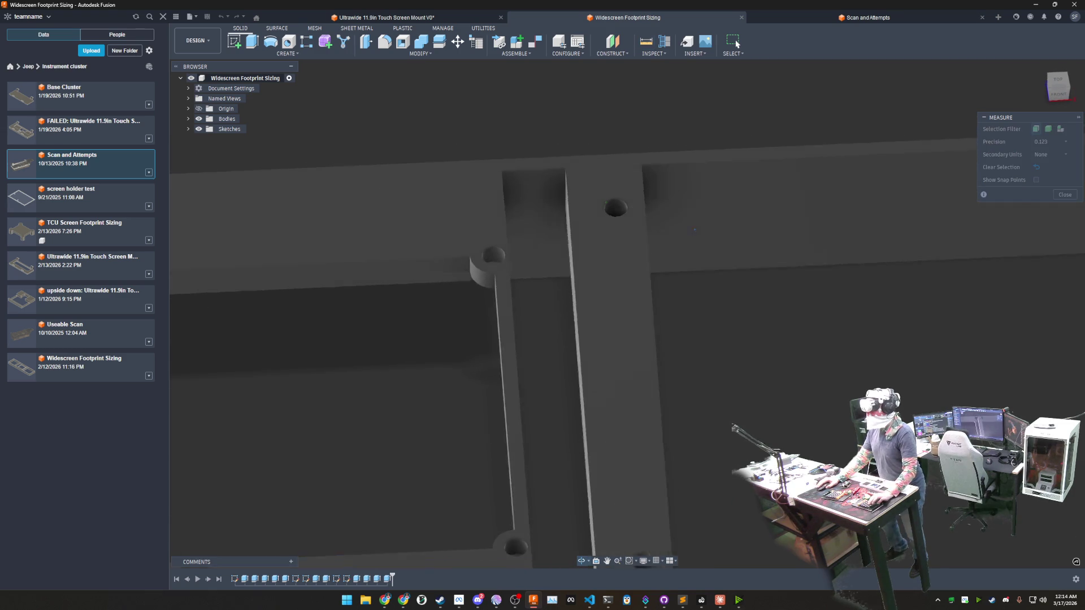
pyautogui.click(616, 209)
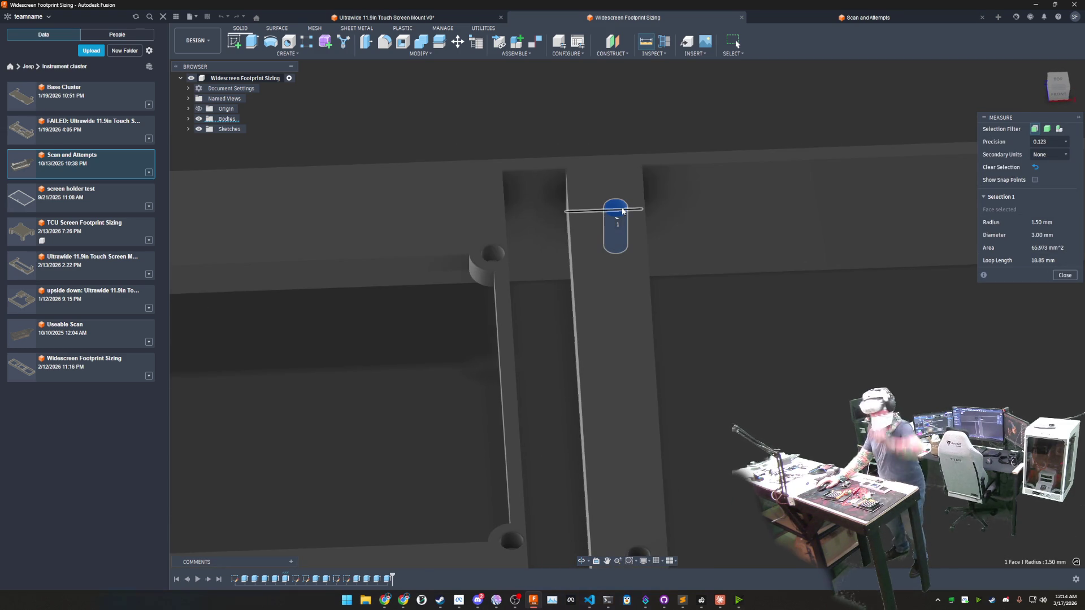
pyautogui.keyDown('shift'); pyautogui.moveTo(624, 210); pyautogui.dragTo(493, 256, button='middle'); pyautogui.keyUp('shift')
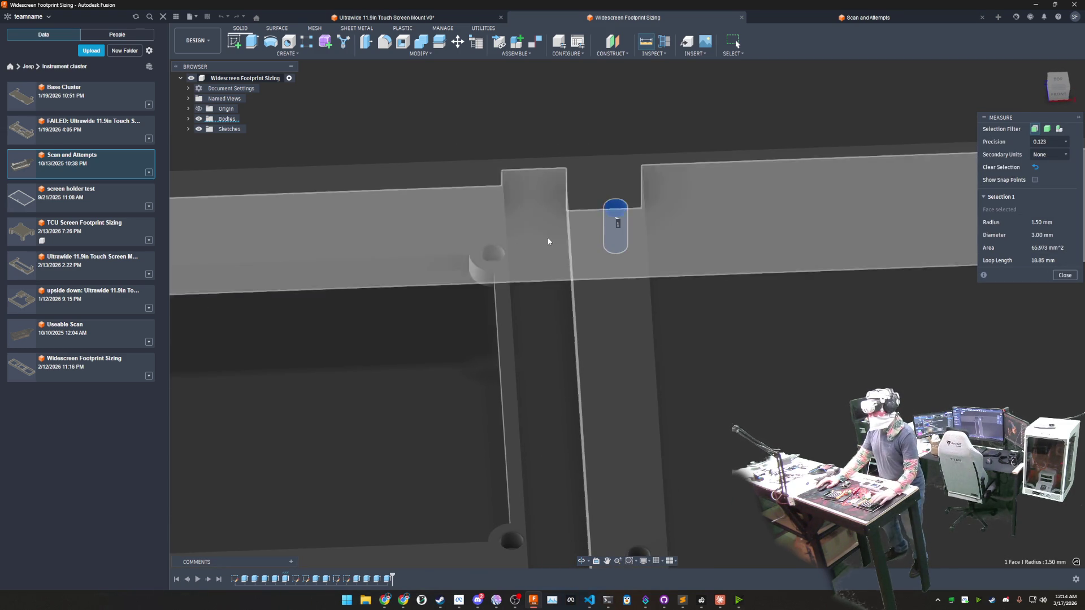
pyautogui.click(494, 256)
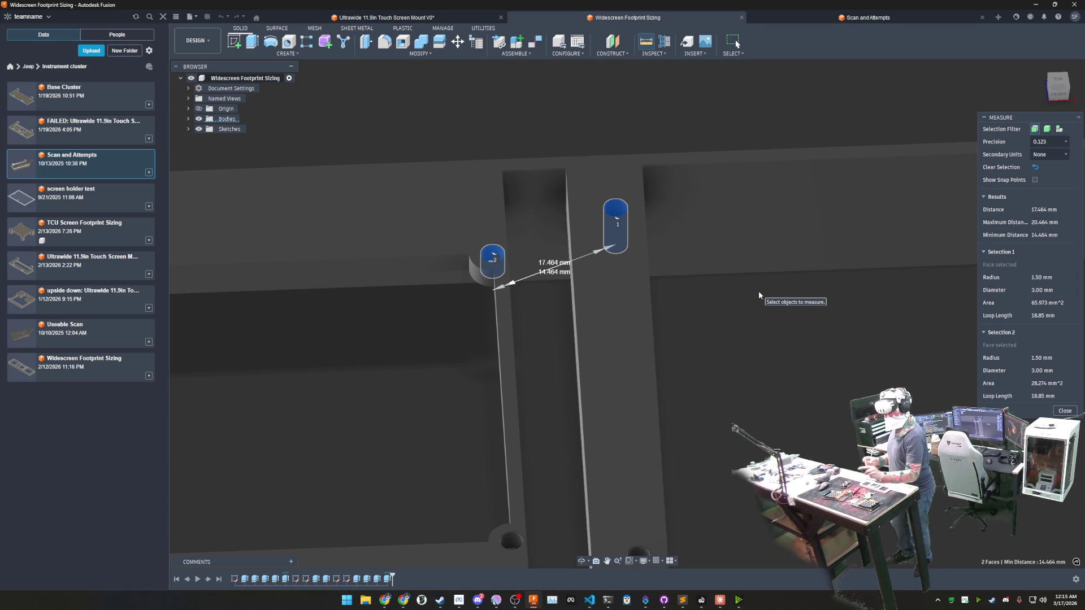
# Step: Orbit the frame to review the measured holes, then return to the touch screen mount design
pyautogui.keyDown('shift'); pyautogui.moveTo(745, 297); pyautogui.dragTo(829, 342, button='middle'); pyautogui.keyUp('shift')
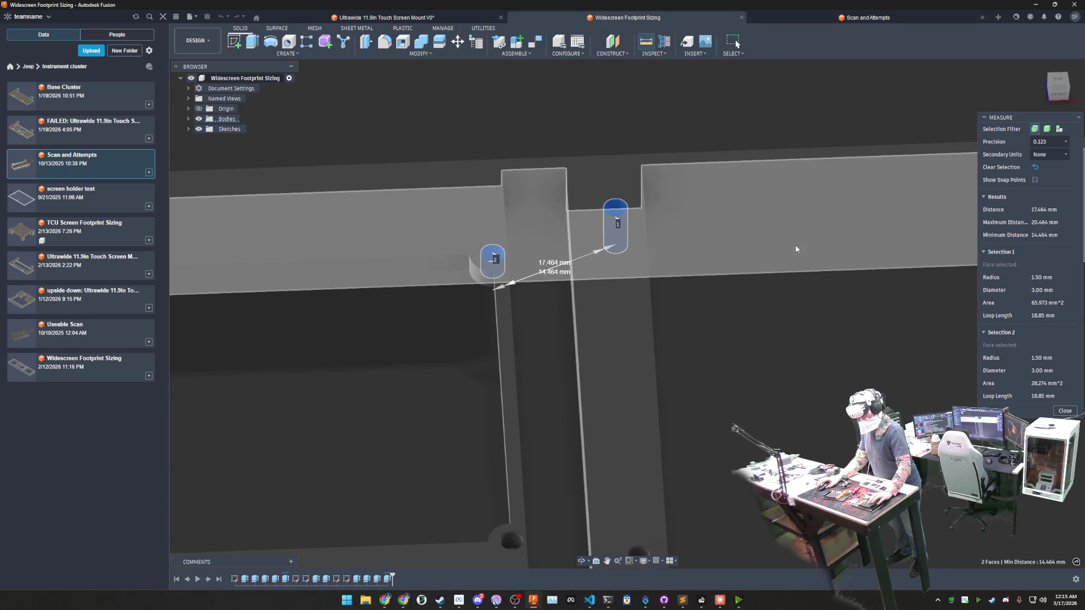
pyautogui.scroll(-2, 829, 342)
pyautogui.scroll(-2, 829, 342)
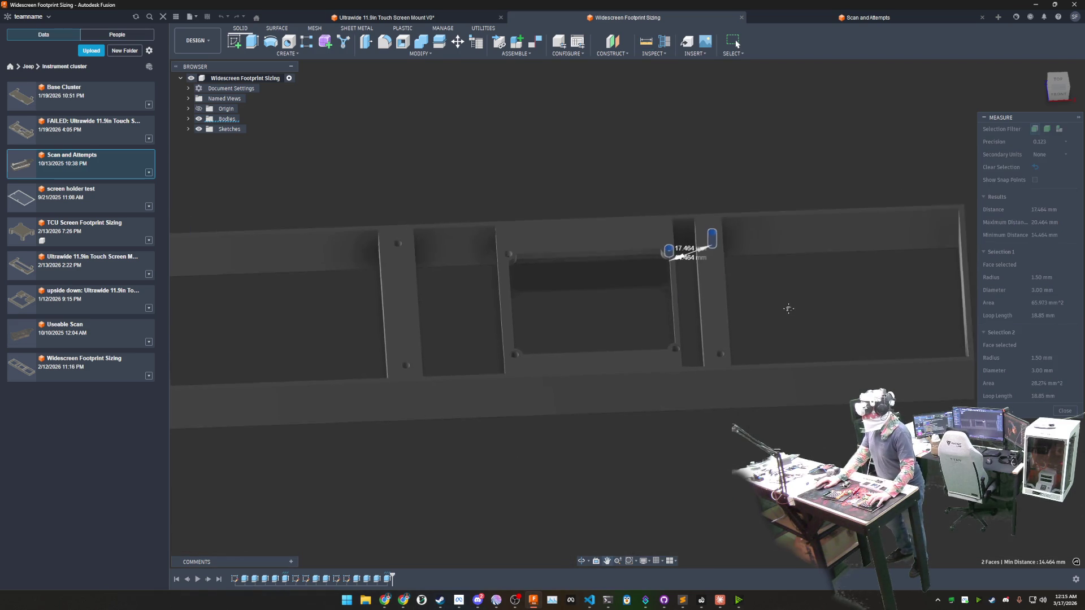
pyautogui.keyDown('shift'); pyautogui.moveTo(828, 342); pyautogui.dragTo(754, 317, button='middle'); pyautogui.keyUp('shift')
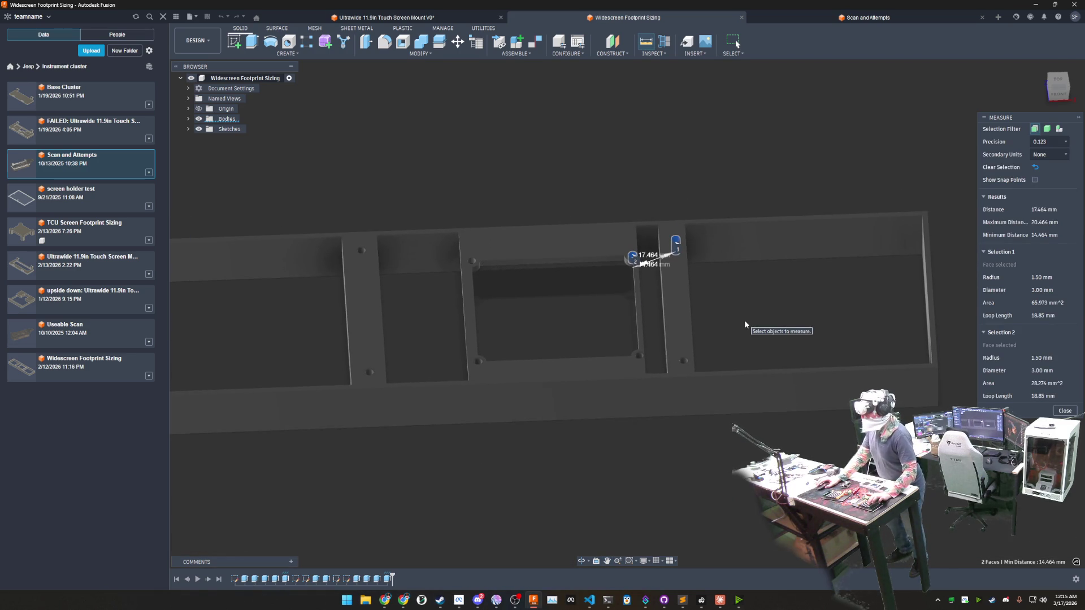
pyautogui.moveTo(746, 323)
pyautogui.mouseDown(button='middle')
pyautogui.moveTo(736, 281)
pyautogui.moveTo(767, 228)
pyautogui.mouseUp(button='middle')
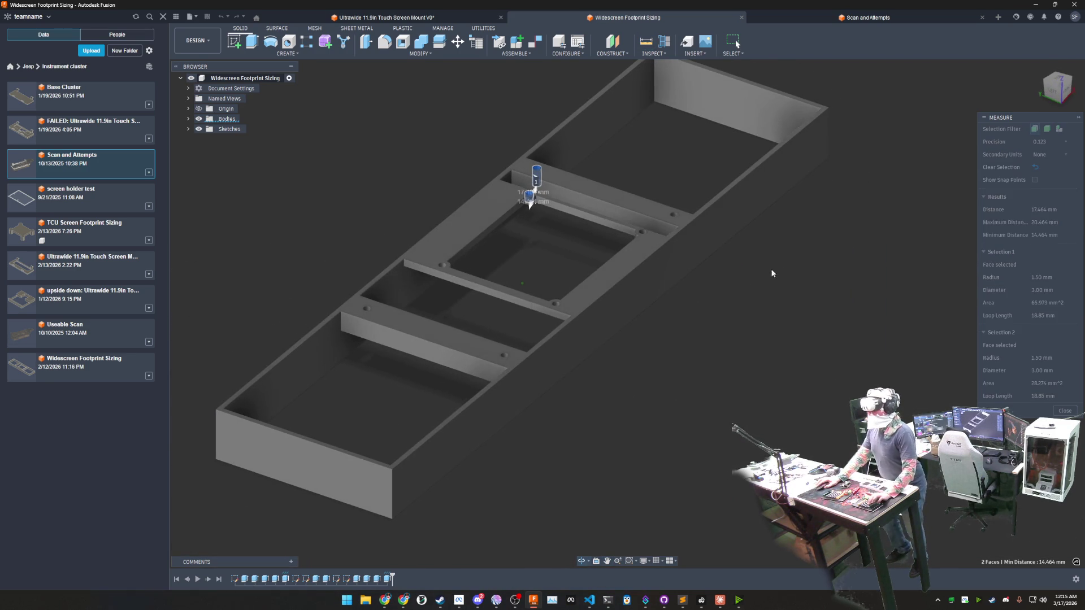
pyautogui.moveTo(862, 246); pyautogui.dragTo(823, 364, button='middle')
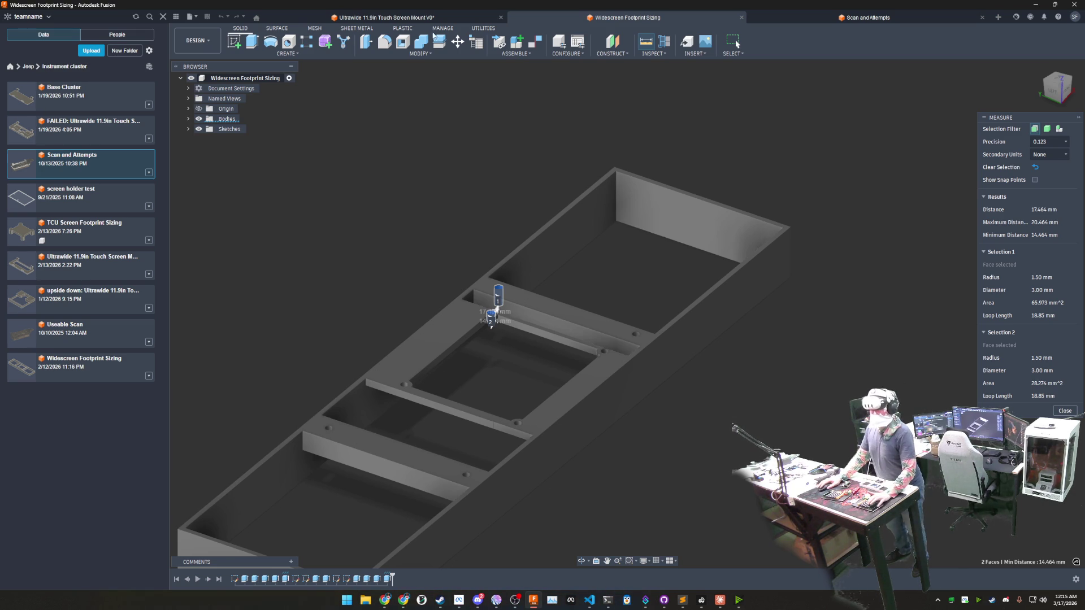
pyautogui.click(427, 16)
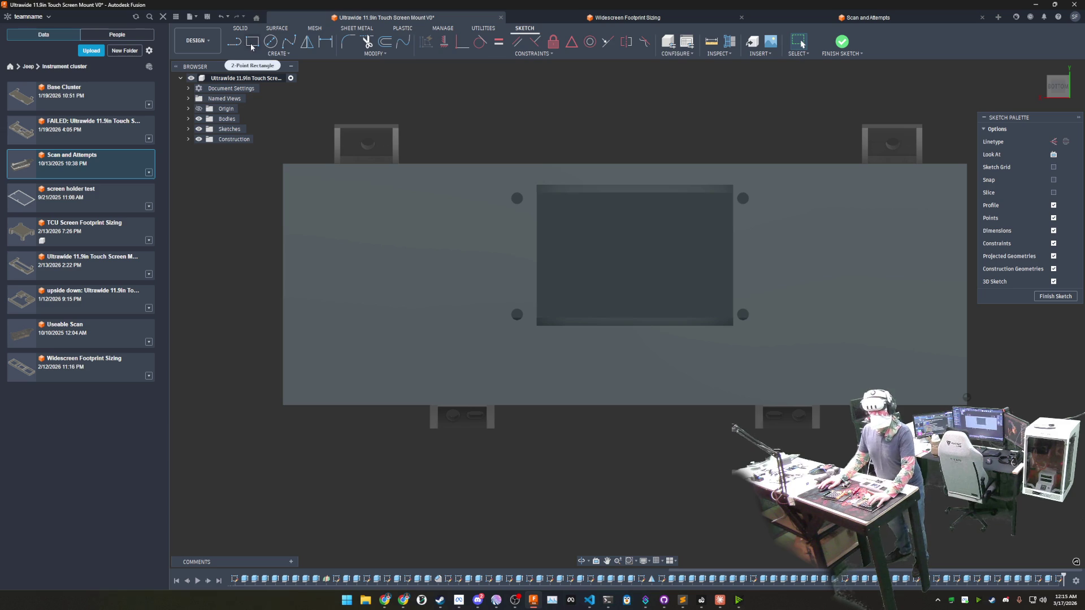
# Step: Sketch the left tab rectangle between the plate edge and the screen opening
pyautogui.click(235, 43)
pyautogui.click(536, 186)
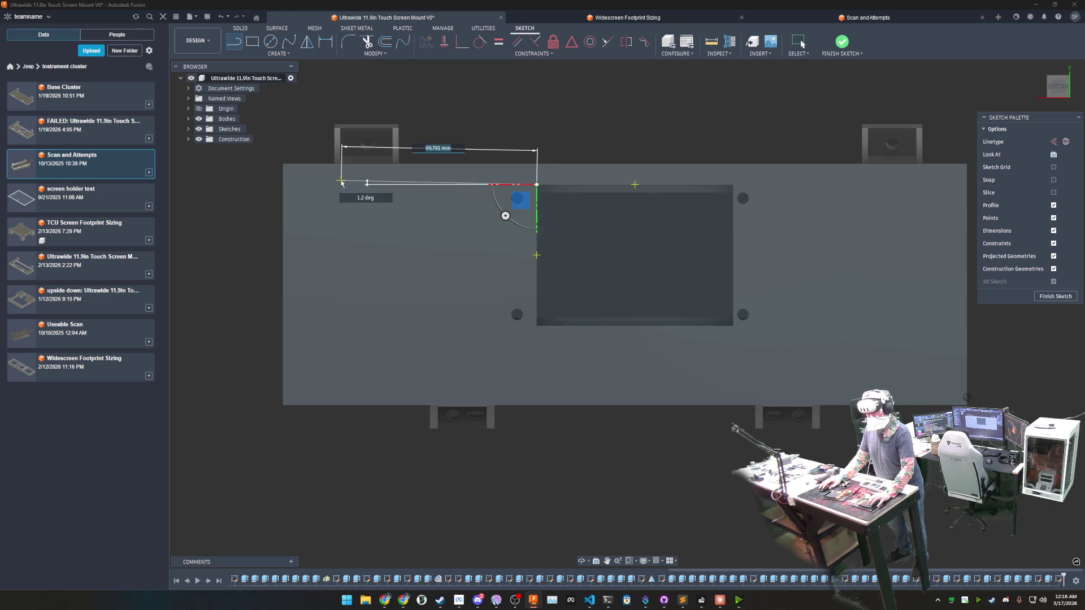
pyautogui.click(342, 184)
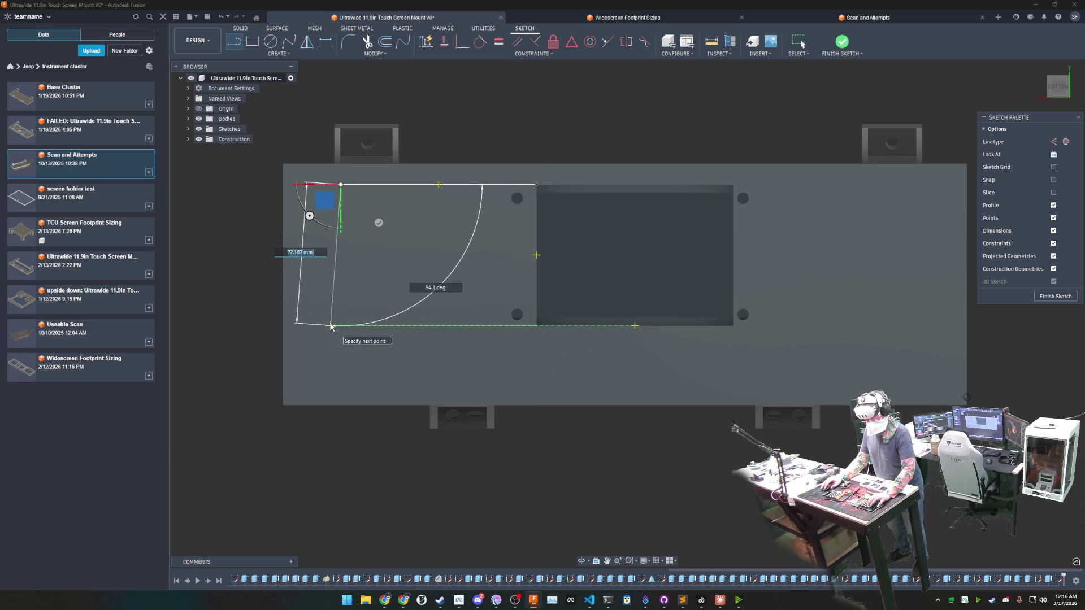
pyautogui.click(342, 325)
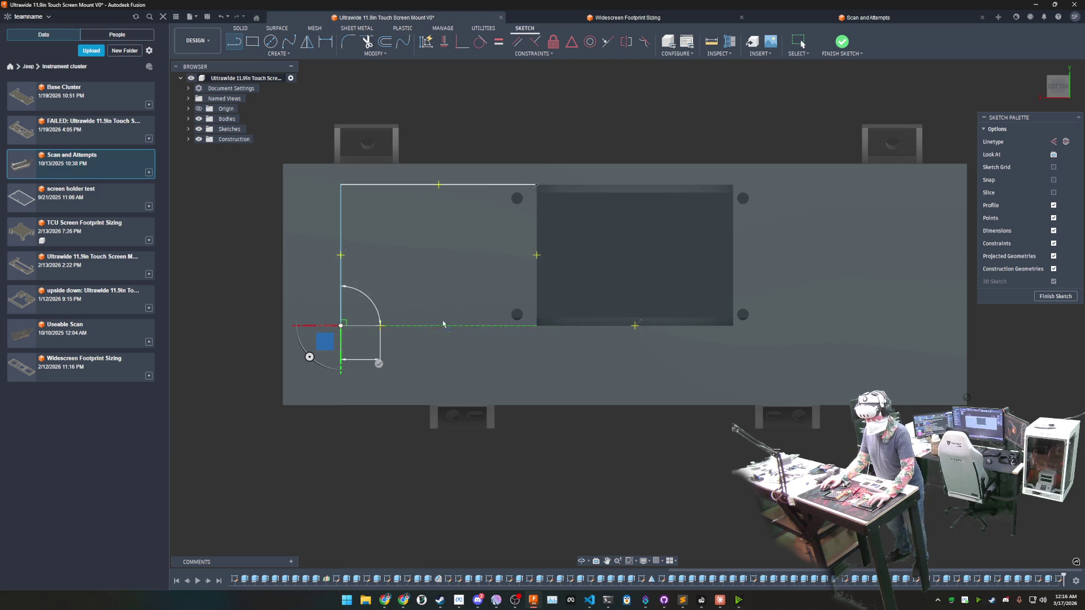
pyautogui.click(536, 325)
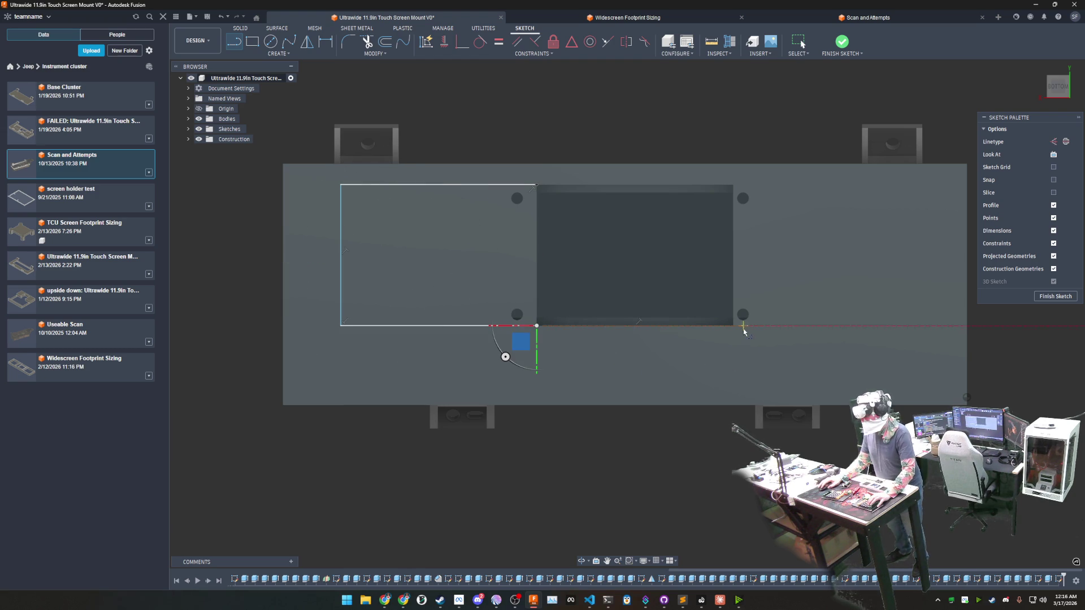
# Step: Sketch the right tab rectangle, undoing and redrawing its misplaced vertical edge
pyautogui.click(878, 325)
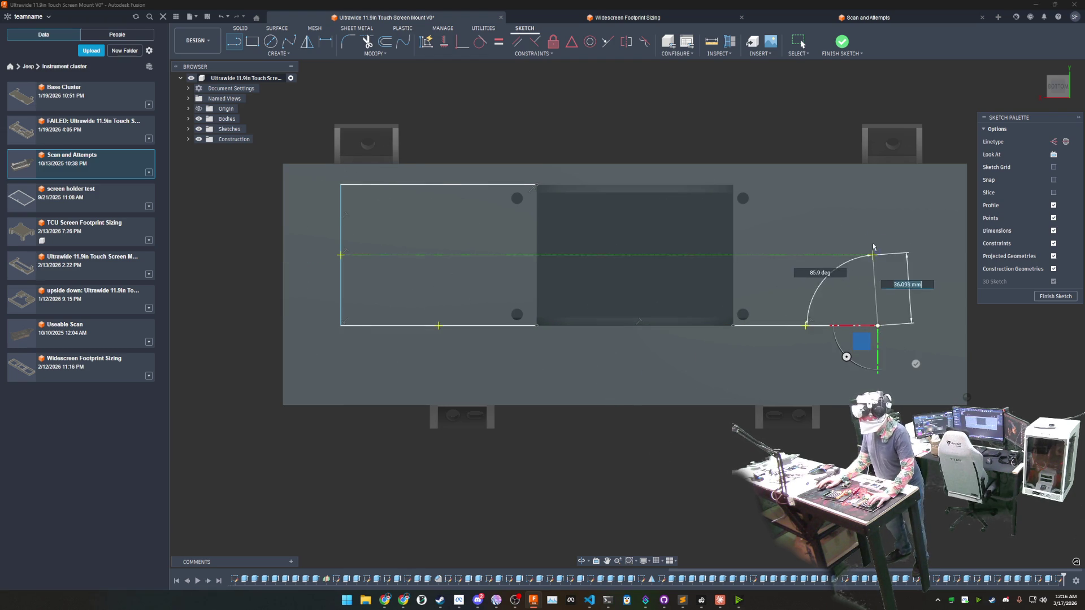
pyautogui.click(877, 191)
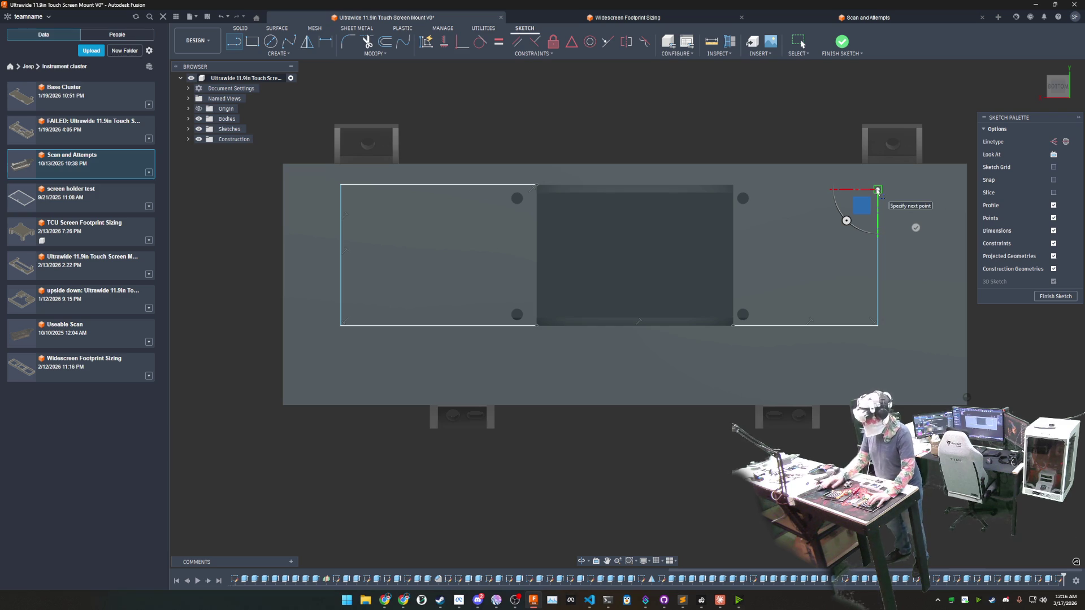
pyautogui.press('Escape')
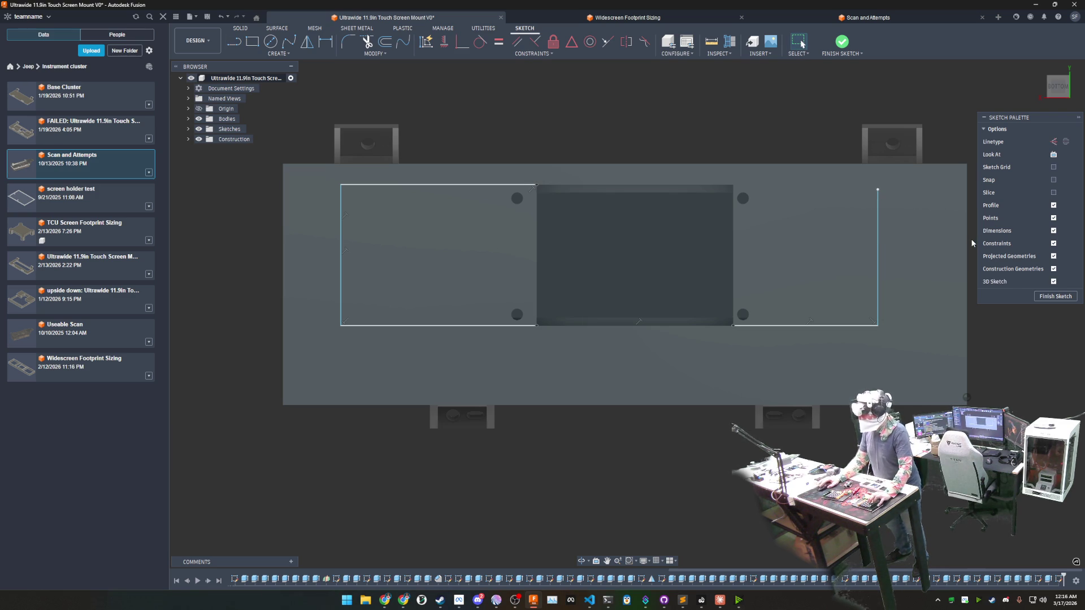
pyautogui.hotkey('ctrl', 'z')
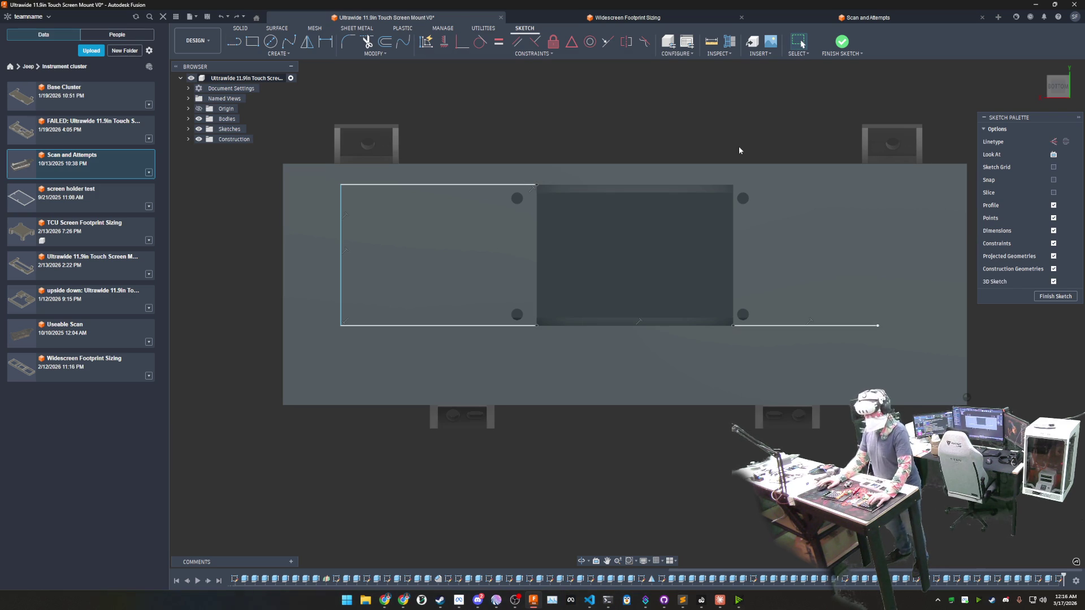
pyautogui.click(233, 43)
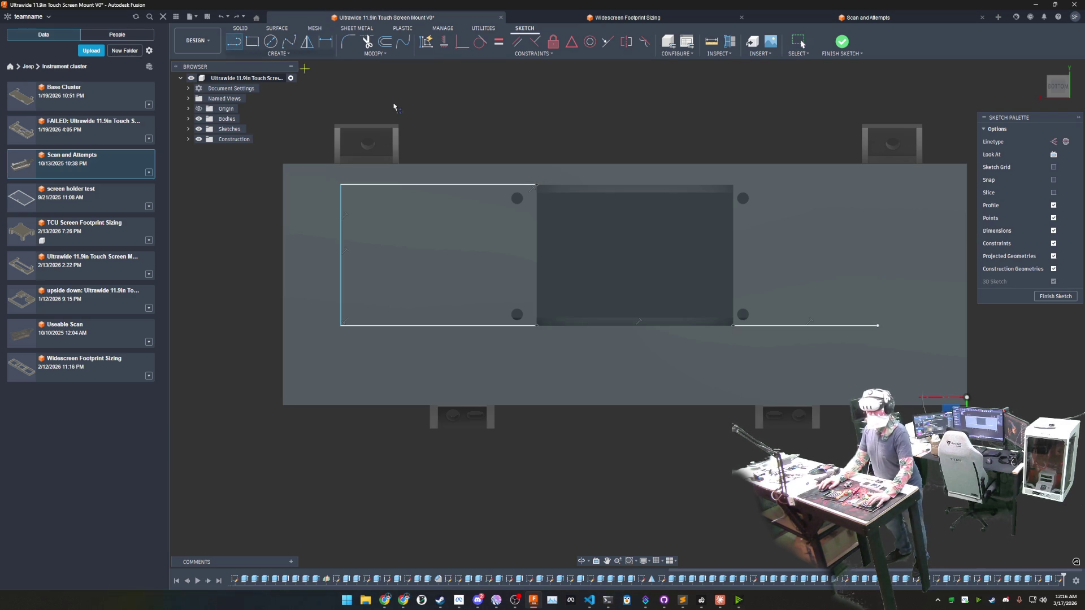
pyautogui.moveTo(737, 184); pyautogui.dragTo(877, 322)
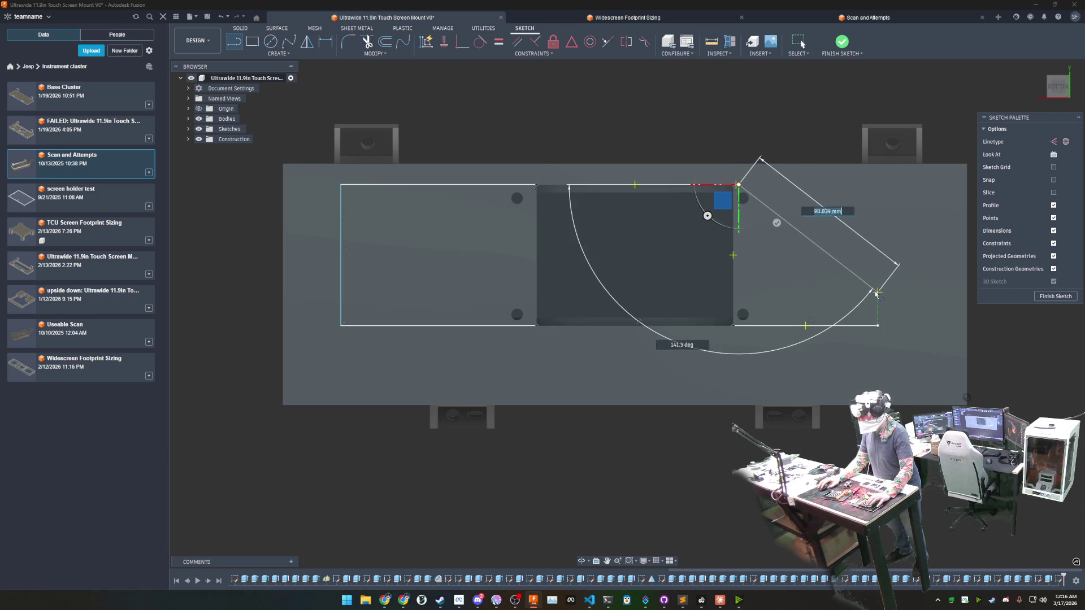
pyautogui.moveTo(877, 322); pyautogui.dragTo(878, 187)
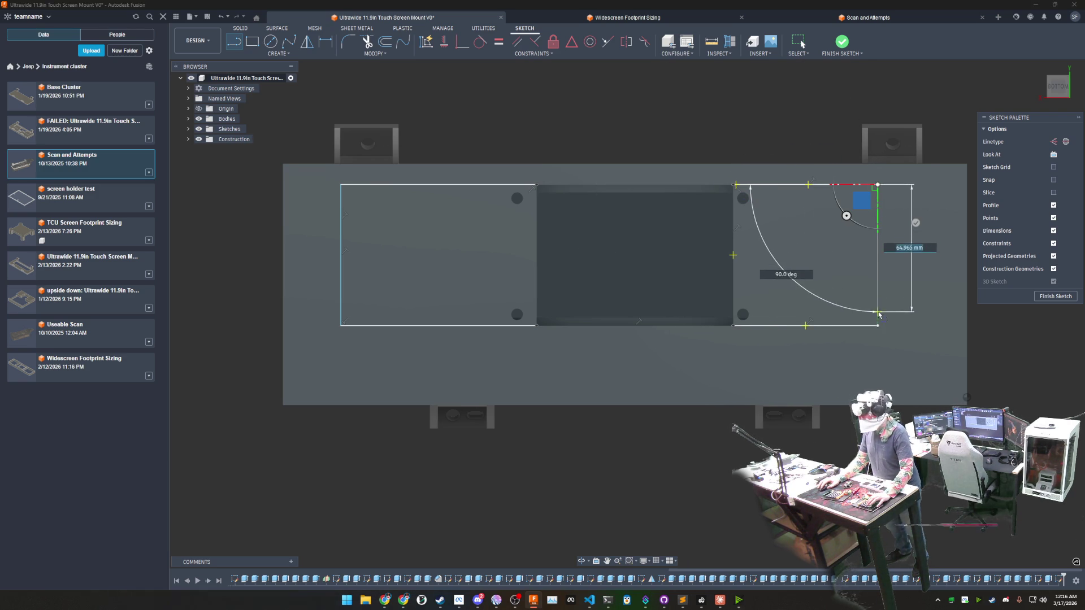
pyautogui.moveTo(878, 187); pyautogui.dragTo(877, 325)
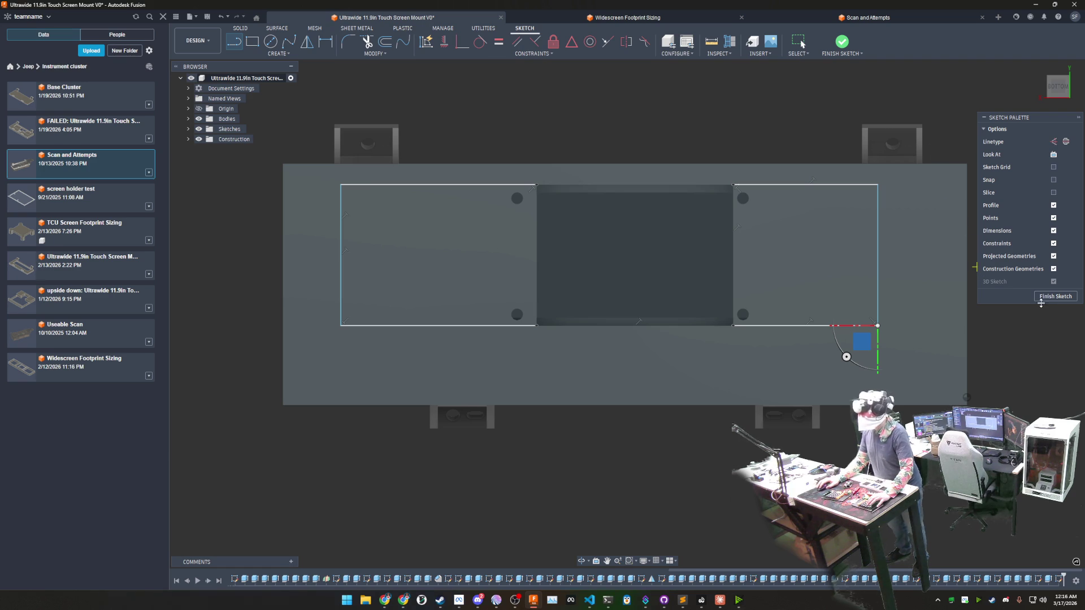
pyautogui.moveTo(846, 356)
pyautogui.keyDown('shift'); pyautogui.mouseDown(button='middle')
pyautogui.moveTo(803, 129)
pyautogui.moveTo(844, 351)
pyautogui.moveTo(842, 339)
pyautogui.mouseUp(button='middle'); pyautogui.keyUp('shift')
pyautogui.click(327, 46)
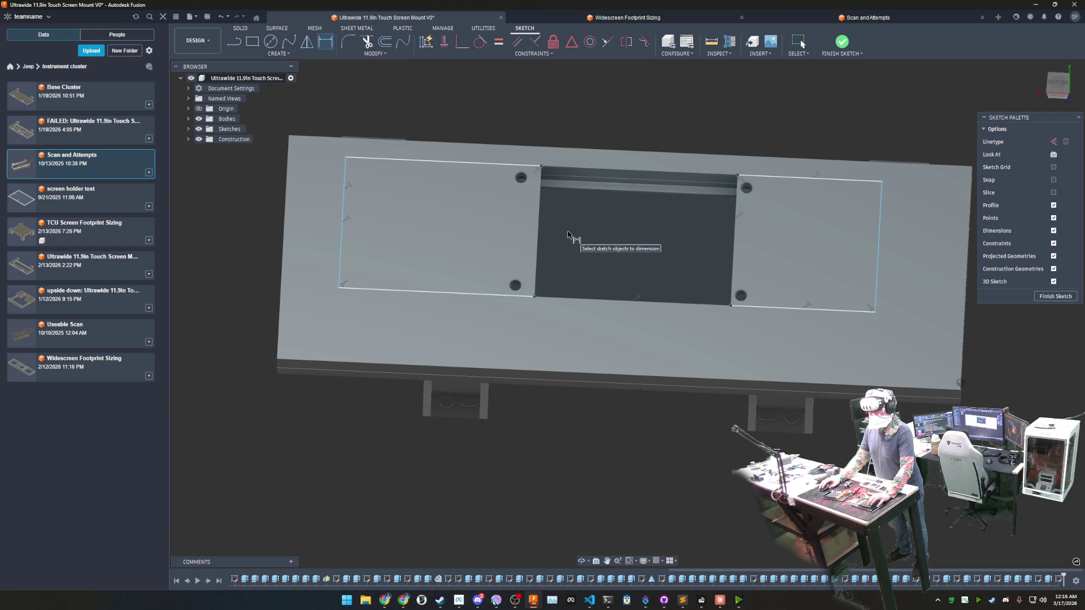
# Step: Dimension the left tab width to 90 mm from its edge to the top hole, then switch to Widescreen Footprint Sizing
pyautogui.click(345, 188)
pyautogui.click(521, 179)
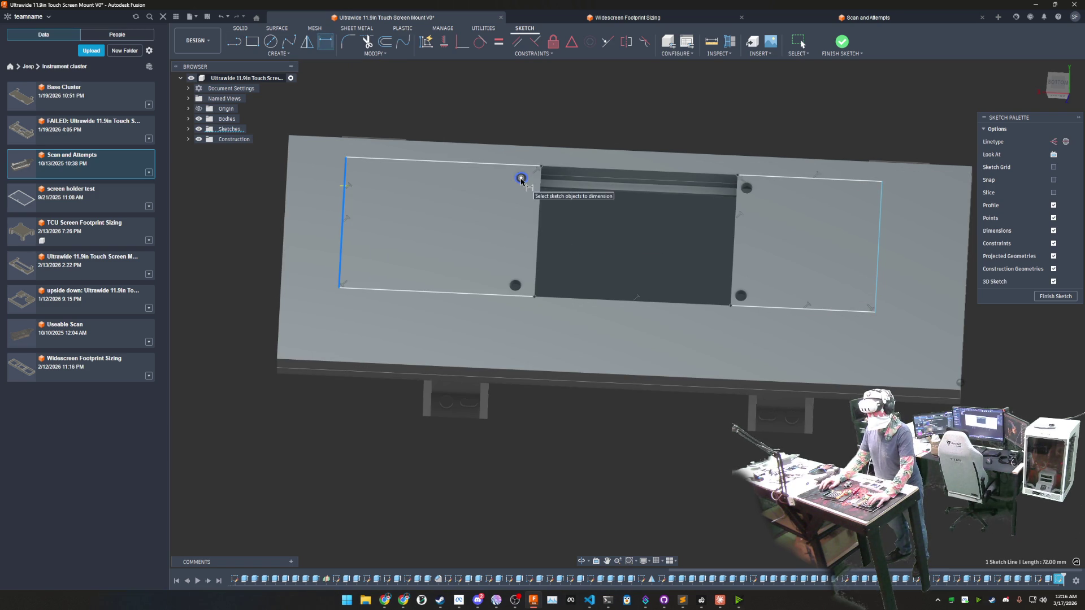
pyautogui.click(460, 134)
pyautogui.write('90')
pyautogui.press('Return')
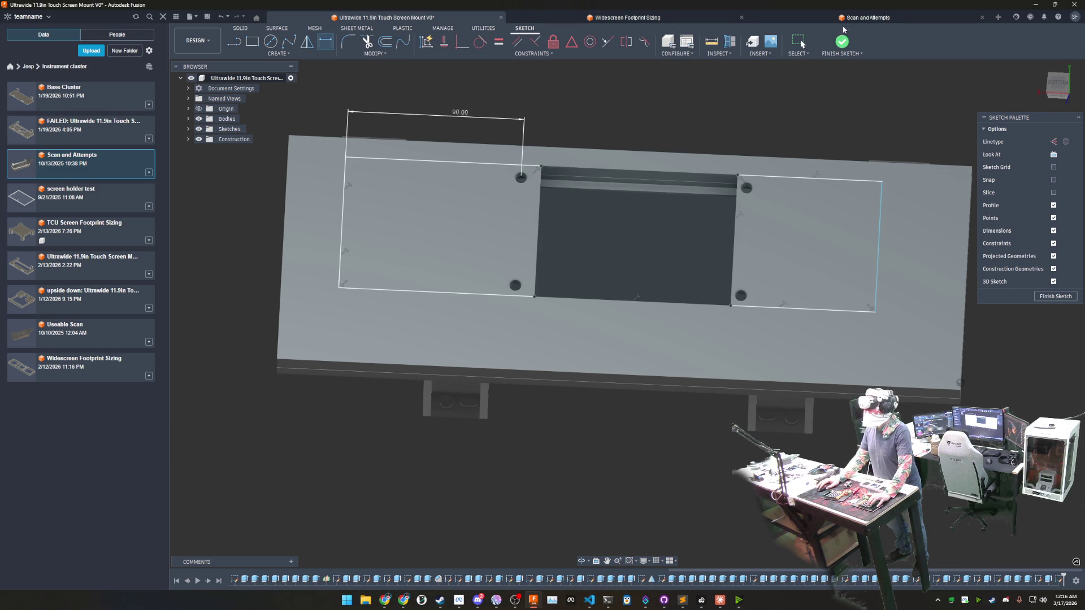
pyautogui.click(689, 21)
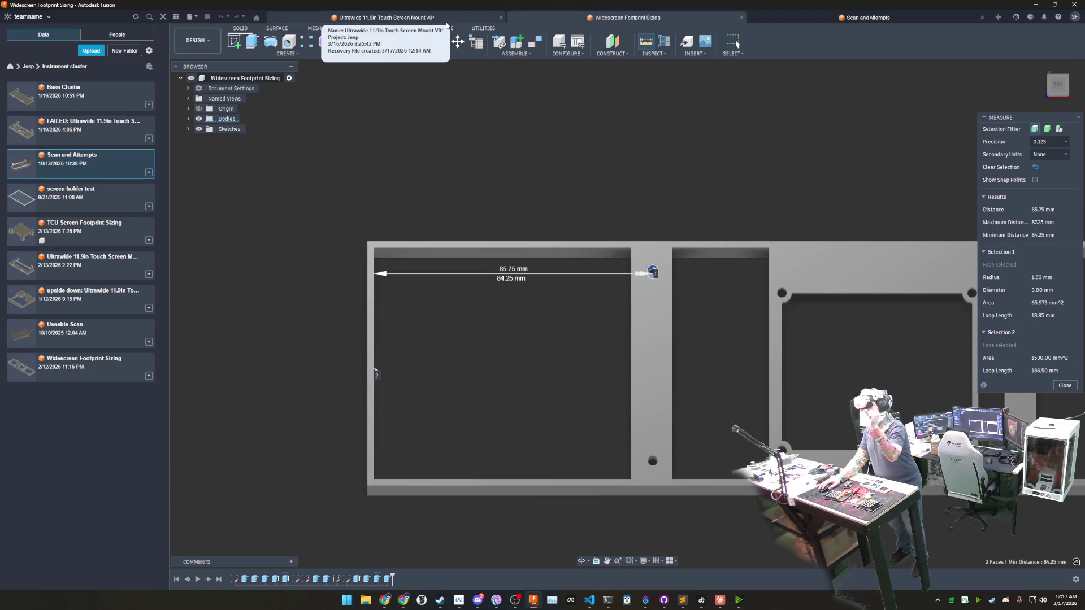
# Step: Return to the touch screen mount design after reading the 85.75 mm measurement
pyautogui.click(447, 21)
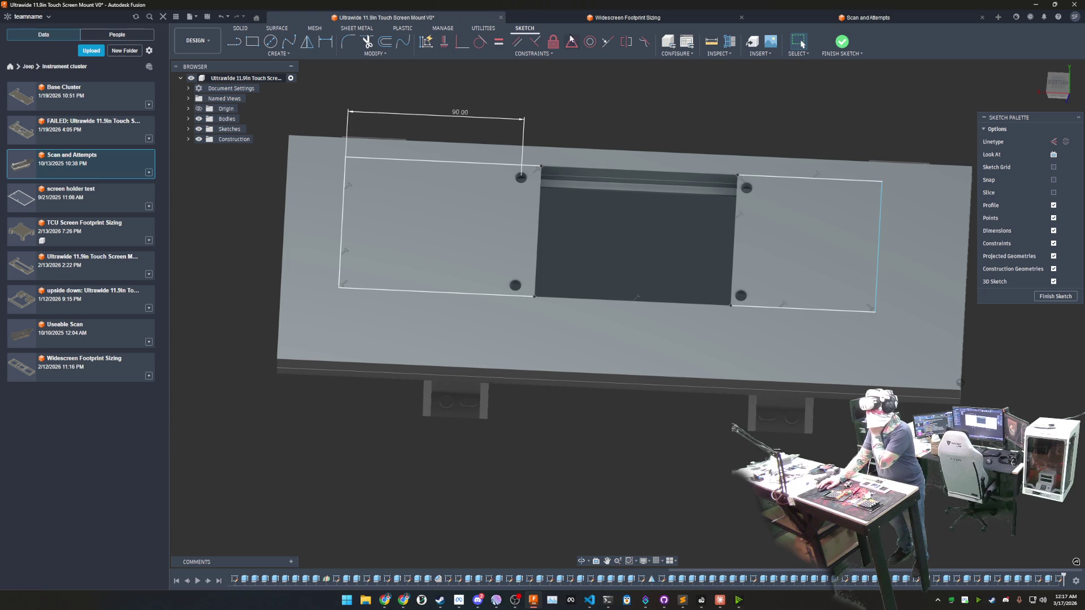
# Step: Dimension the right tab width to 85.75 mm from the hole to its vertical edge
pyautogui.click(326, 43)
pyautogui.click(746, 188)
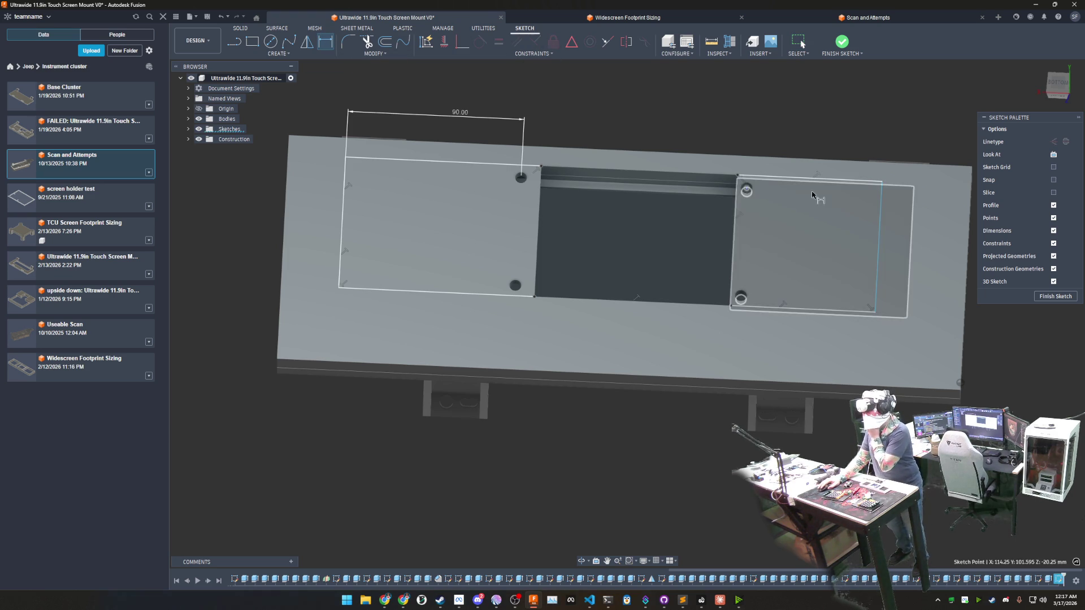
pyautogui.click(883, 196)
pyautogui.click(803, 145)
pyautogui.write('85.7')
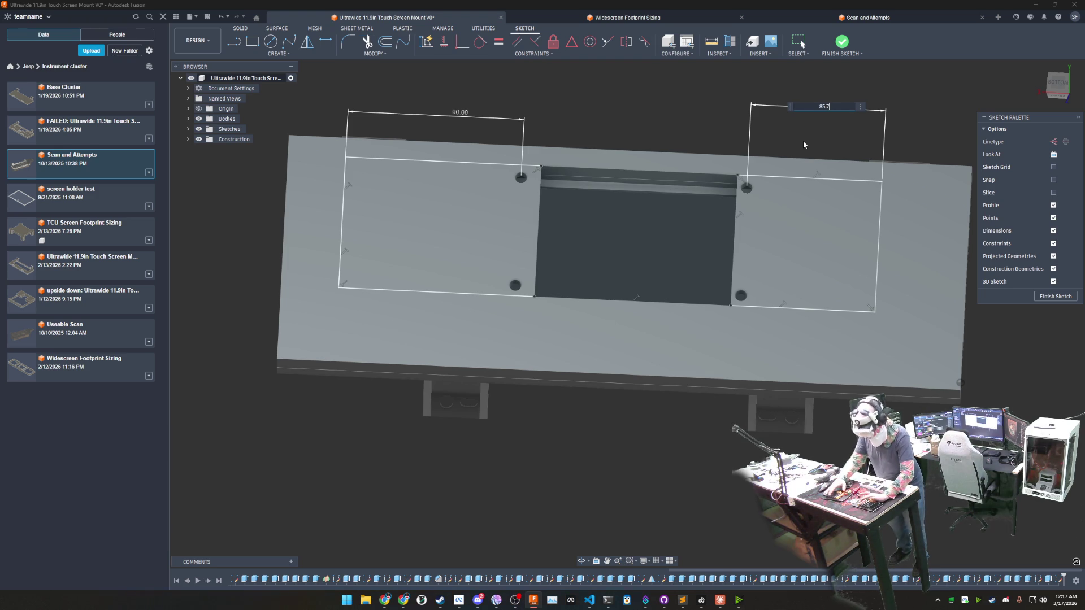
pyautogui.press('Return')
# Step: Reposition the plate sketch view and switch to the Widescreen Footprint Sizing design
pyautogui.moveTo(792, 243)
pyautogui.keyDown('shift'); pyautogui.mouseDown(button='middle')
pyautogui.moveTo(749, 250)
pyautogui.moveTo(712, 280)
pyautogui.moveTo(740, 209)
pyautogui.moveTo(645, 127)
pyautogui.moveTo(627, 149)
pyautogui.mouseUp(button='middle'); pyautogui.keyUp('shift')
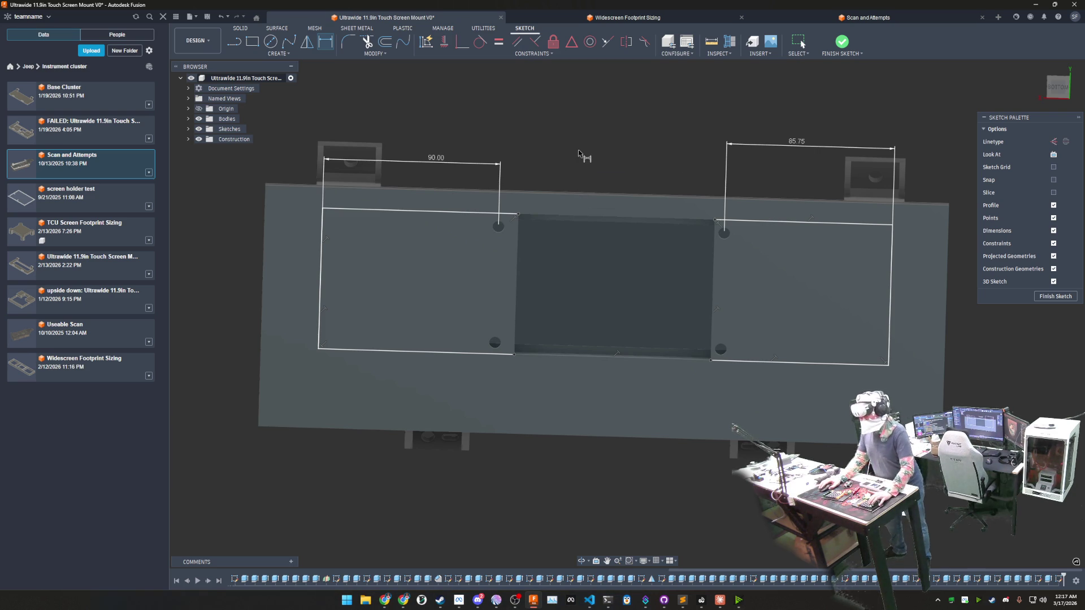
pyautogui.moveTo(584, 156); pyautogui.dragTo(560, 172, button='middle')
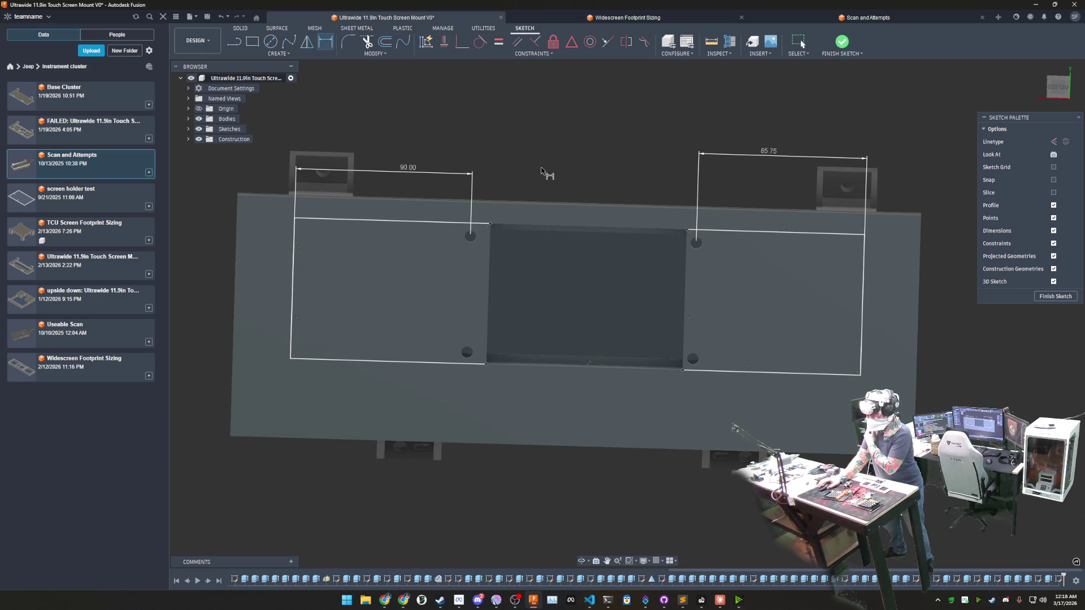
pyautogui.moveTo(574, 170); pyautogui.dragTo(507, 146, button='middle')
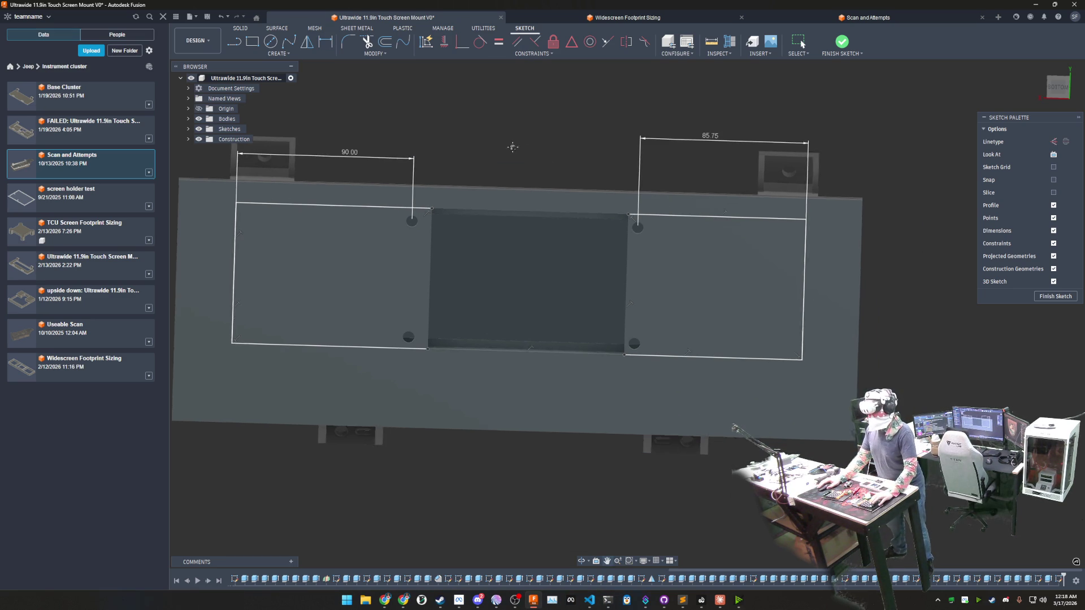
pyautogui.press('d')
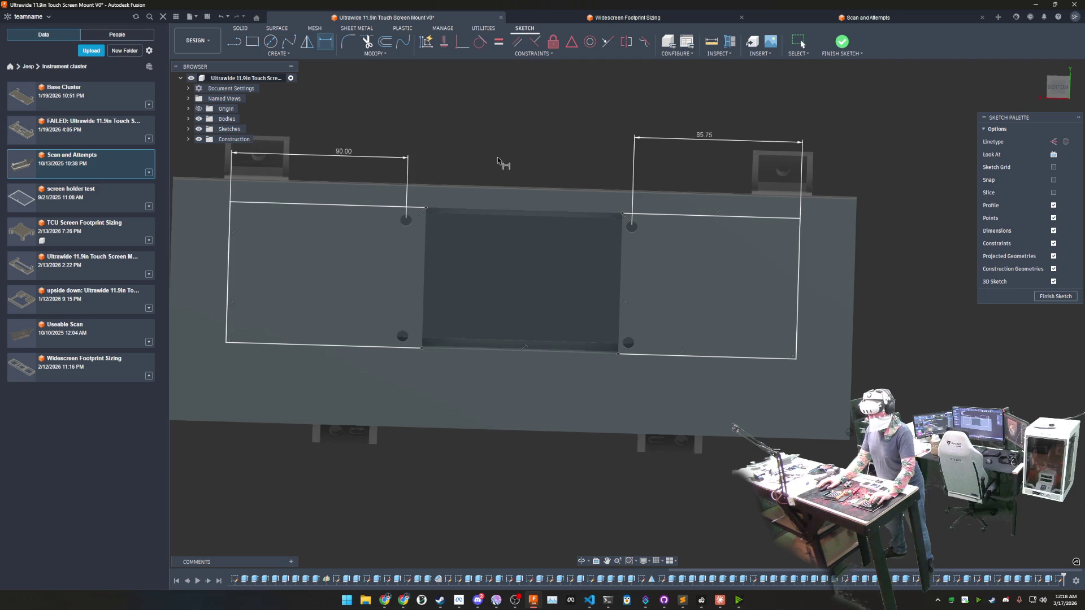
pyautogui.moveTo(486, 154); pyautogui.dragTo(536, 142, button='middle')
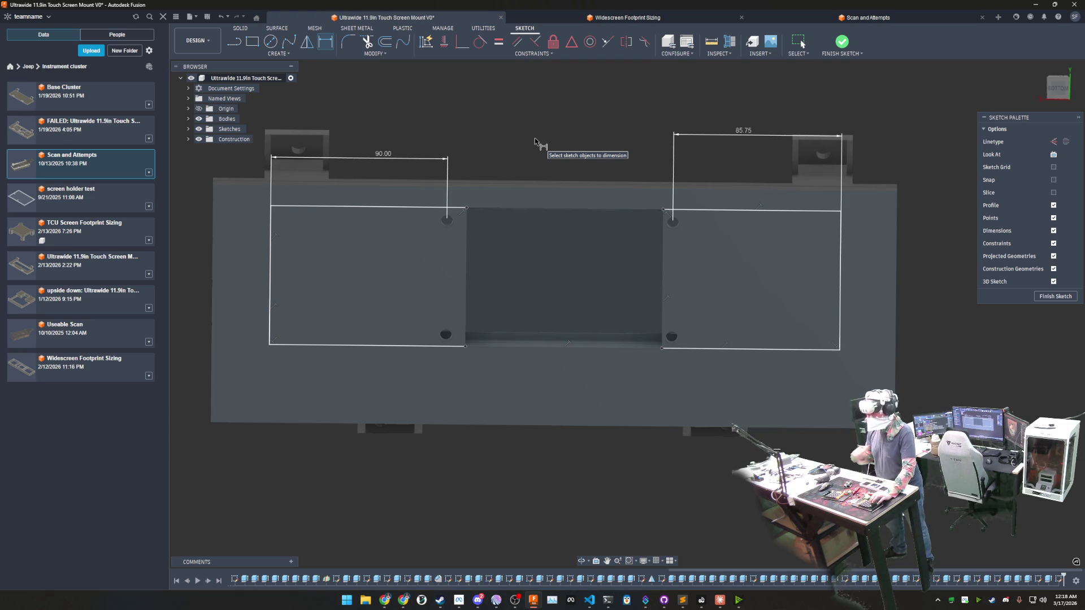
pyautogui.click(667, 13)
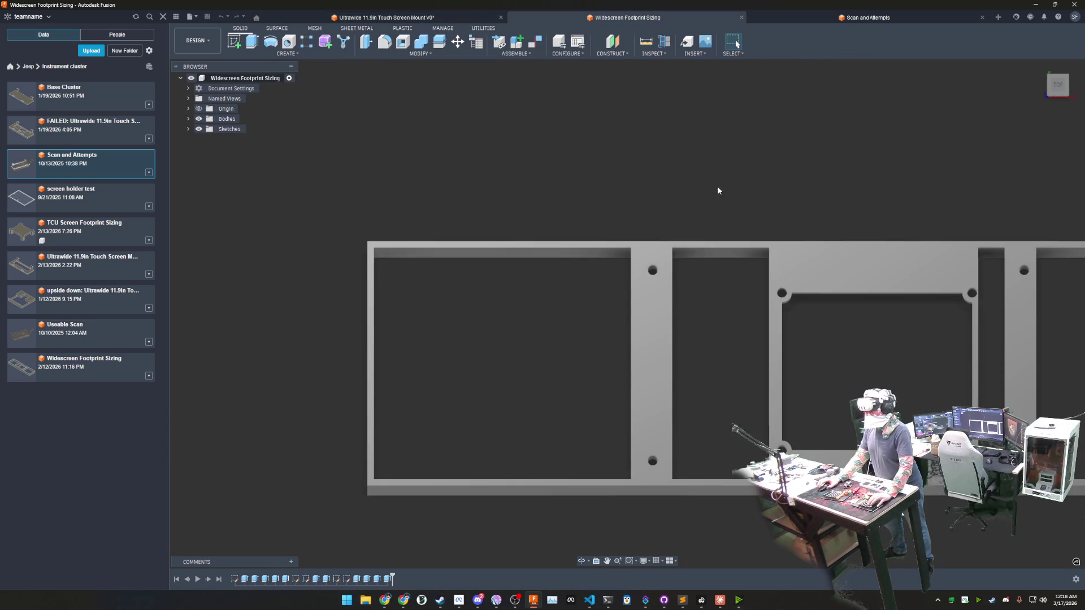
# Step: Measure 106 mm from the small hole to the frame's end wall, then switch to the mount design
pyautogui.moveTo(773, 161); pyautogui.dragTo(354, 121, button='middle')
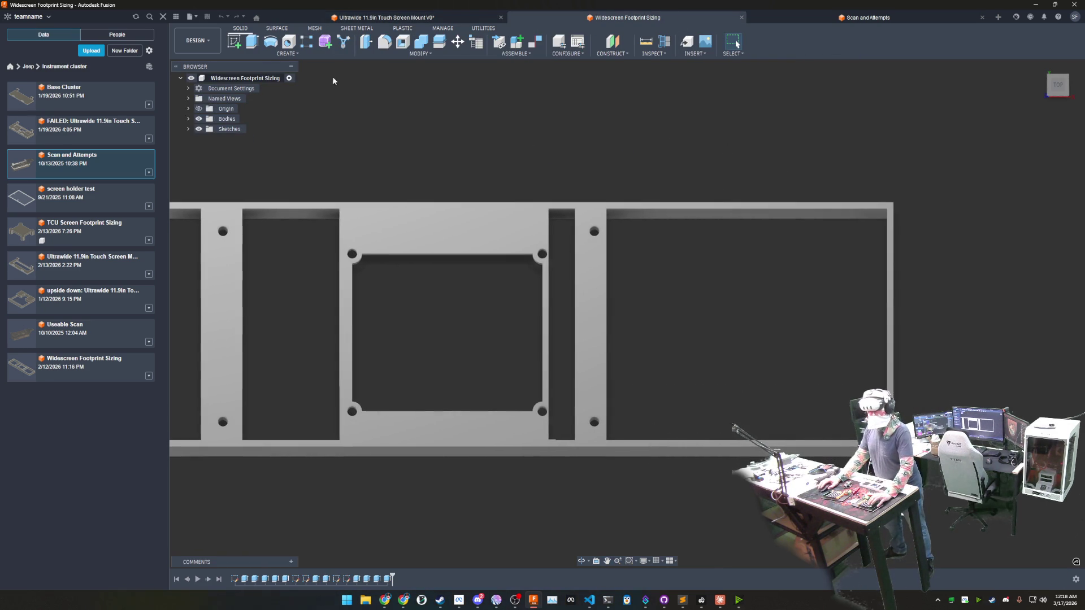
pyautogui.click(646, 41)
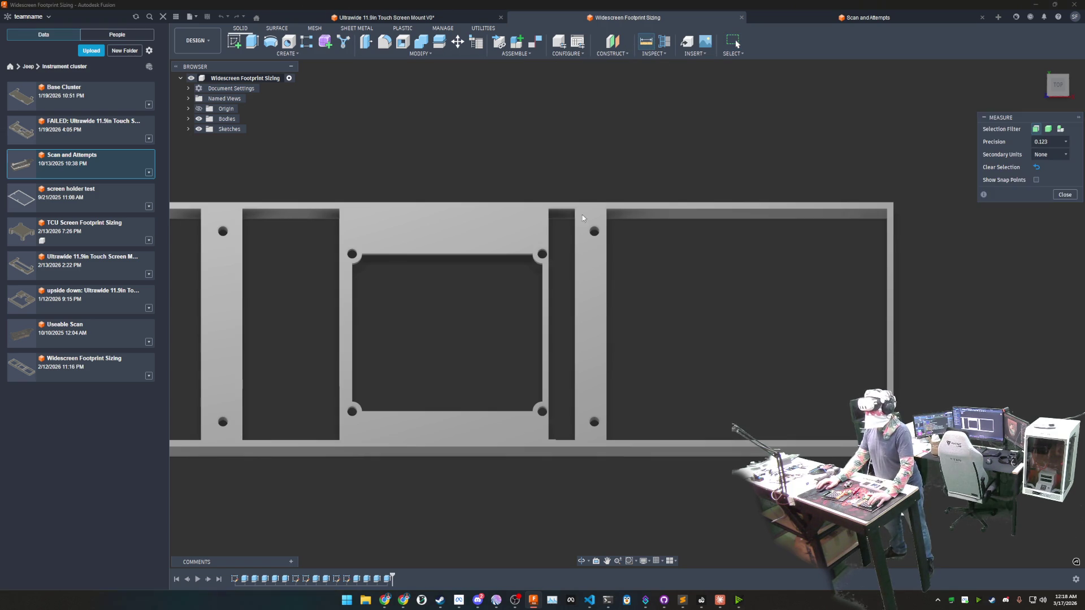
pyautogui.scroll(3, 541, 290)
pyautogui.keyDown('shift'); pyautogui.moveTo(545, 213); pyautogui.dragTo(550, 219, button='middle'); pyautogui.keyUp('shift')
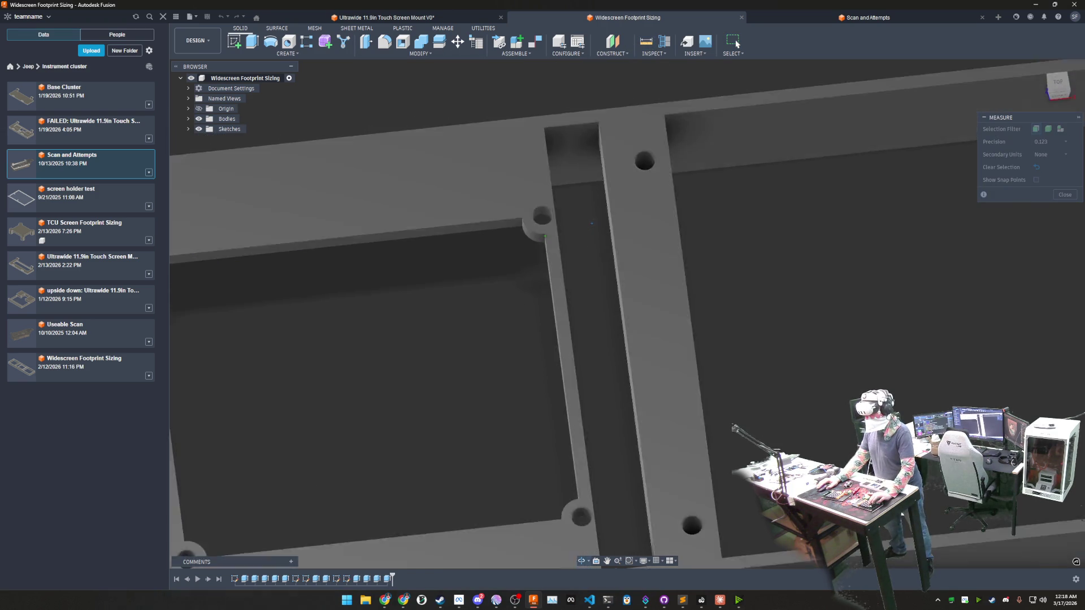
pyautogui.click(550, 219)
pyautogui.scroll(-5, 549, 218)
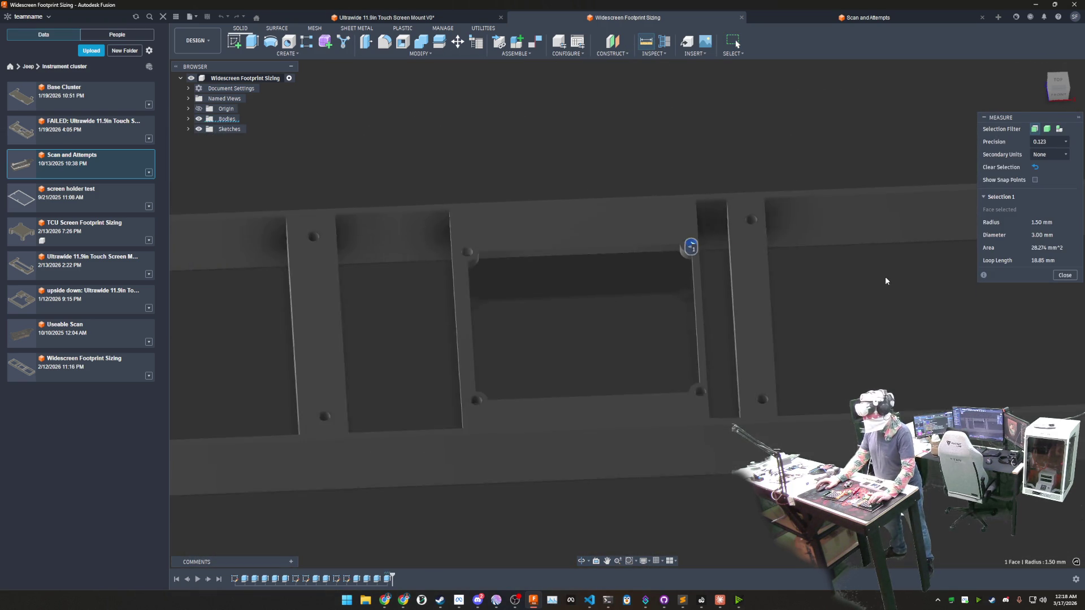
pyautogui.keyDown('shift'); pyautogui.moveTo(549, 218); pyautogui.dragTo(758, 218, button='middle'); pyautogui.keyUp('shift')
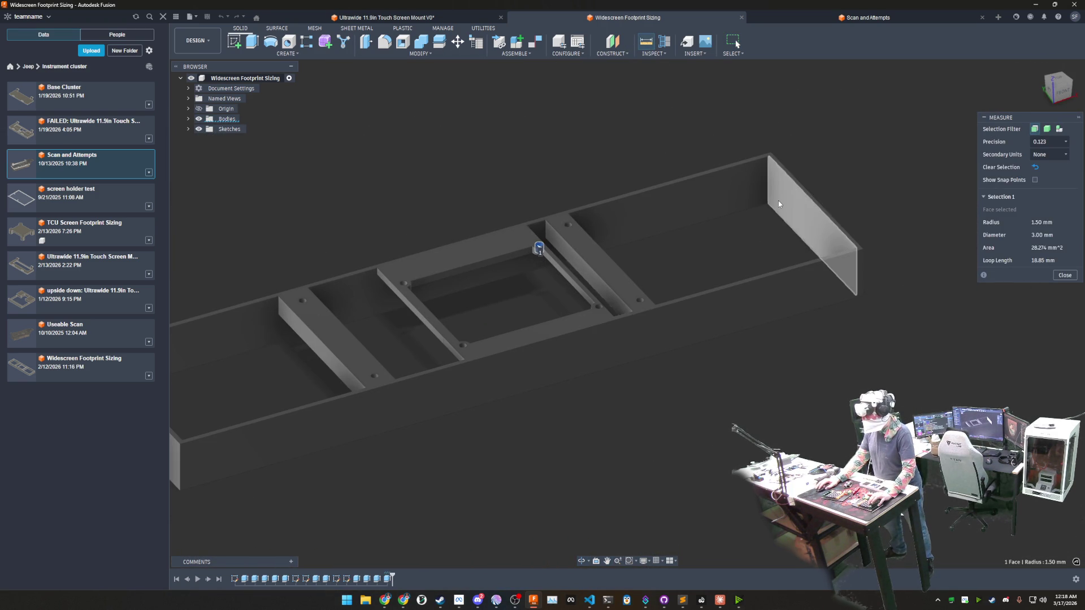
pyautogui.click(778, 201)
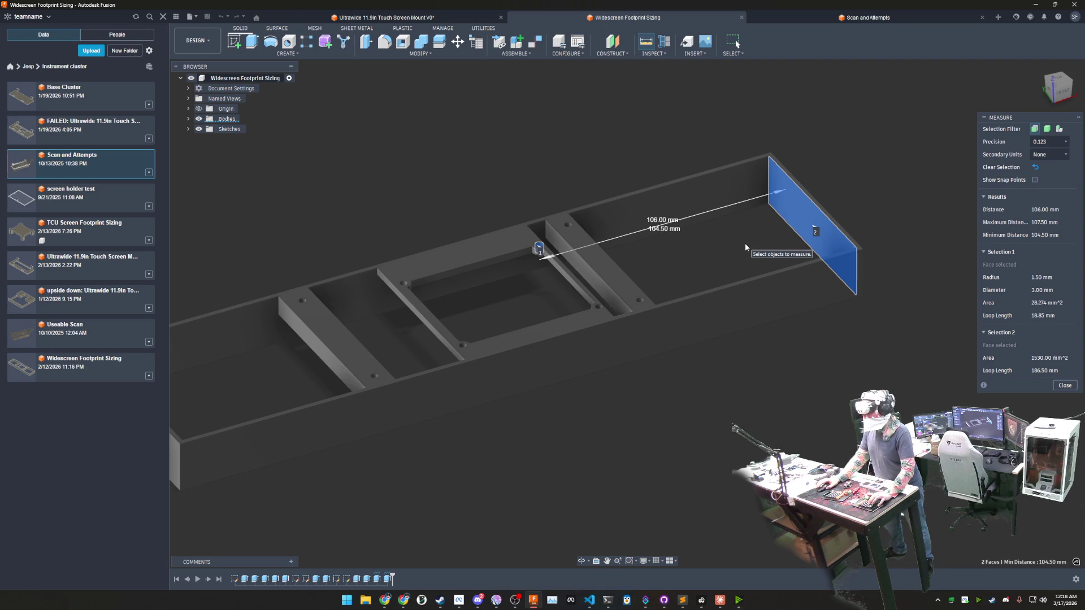
pyautogui.click(468, 19)
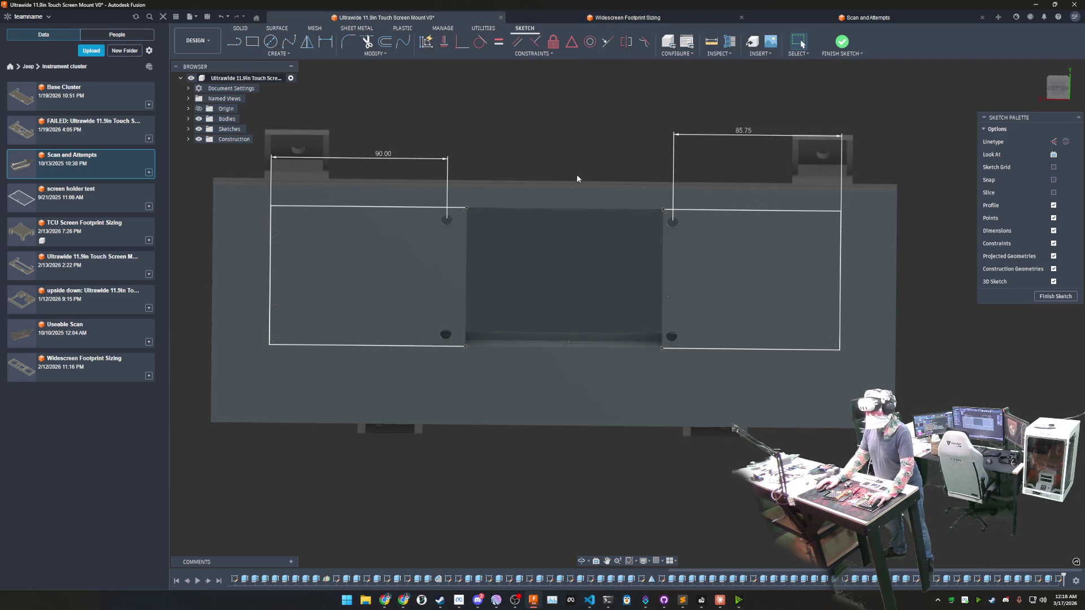
# Step: Draw a vertical line across the centre opening from its top edge to its bottom edge
pyautogui.click(234, 42)
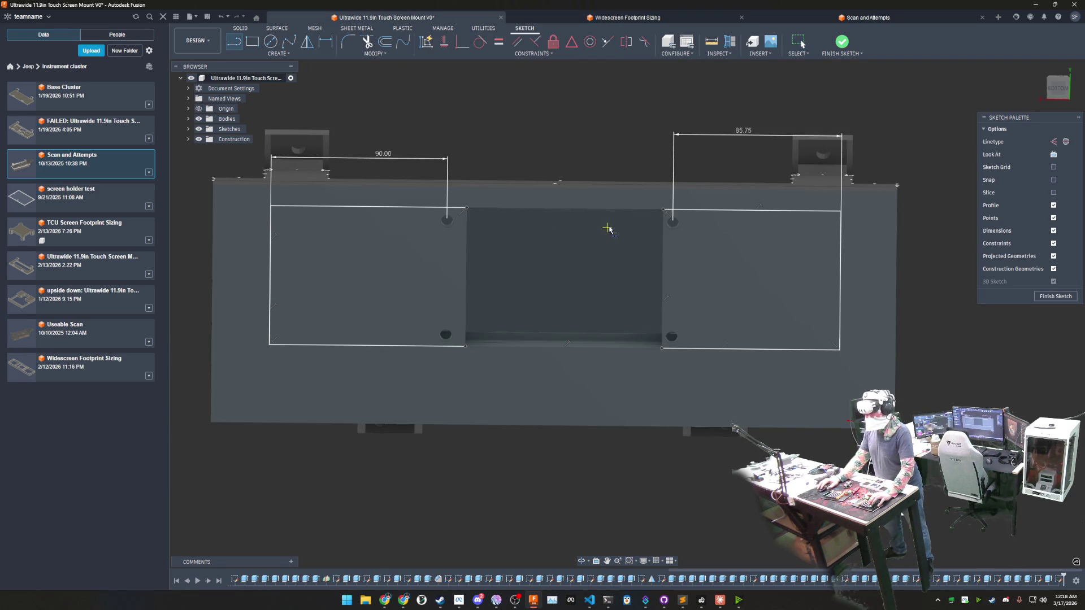
pyautogui.click(617, 210)
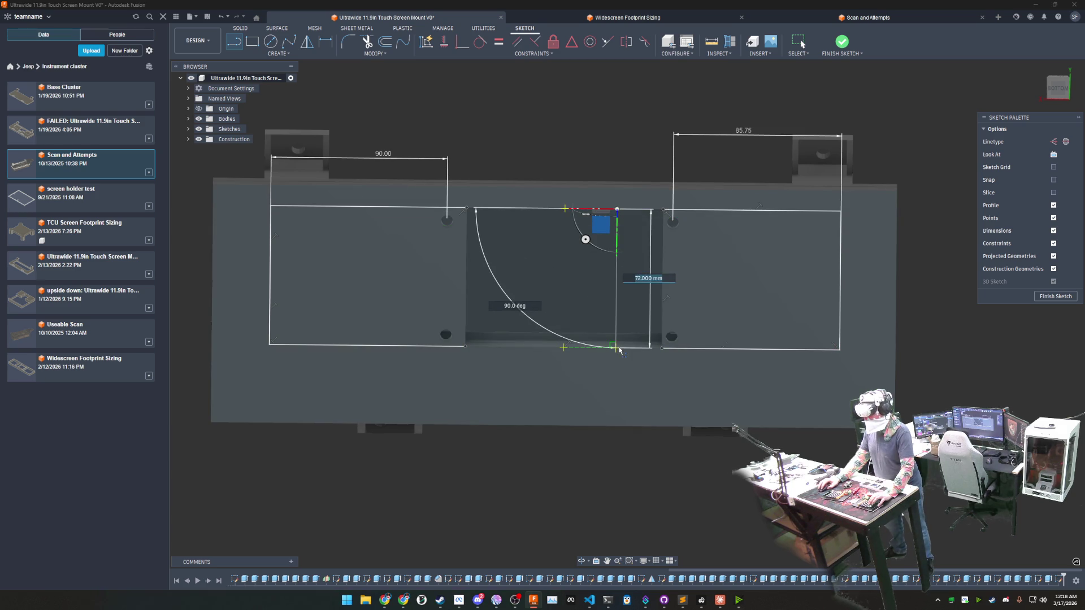
pyautogui.click(617, 347)
pyautogui.click(326, 41)
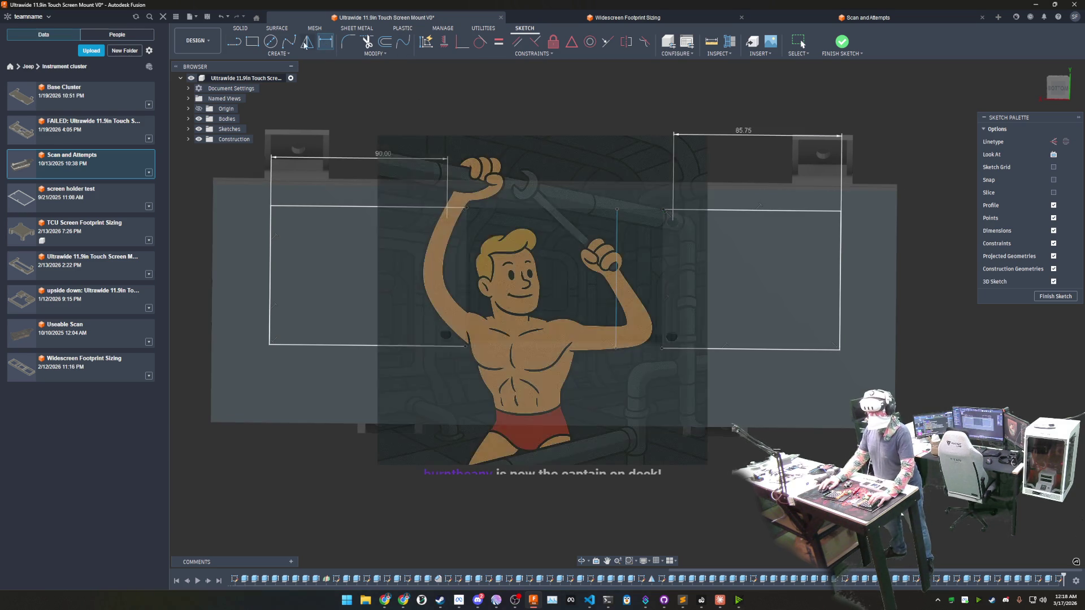
pyautogui.keyDown('shift'); pyautogui.moveTo(543, 297); pyautogui.dragTo(559, 280, button='middle'); pyautogui.keyUp('shift')
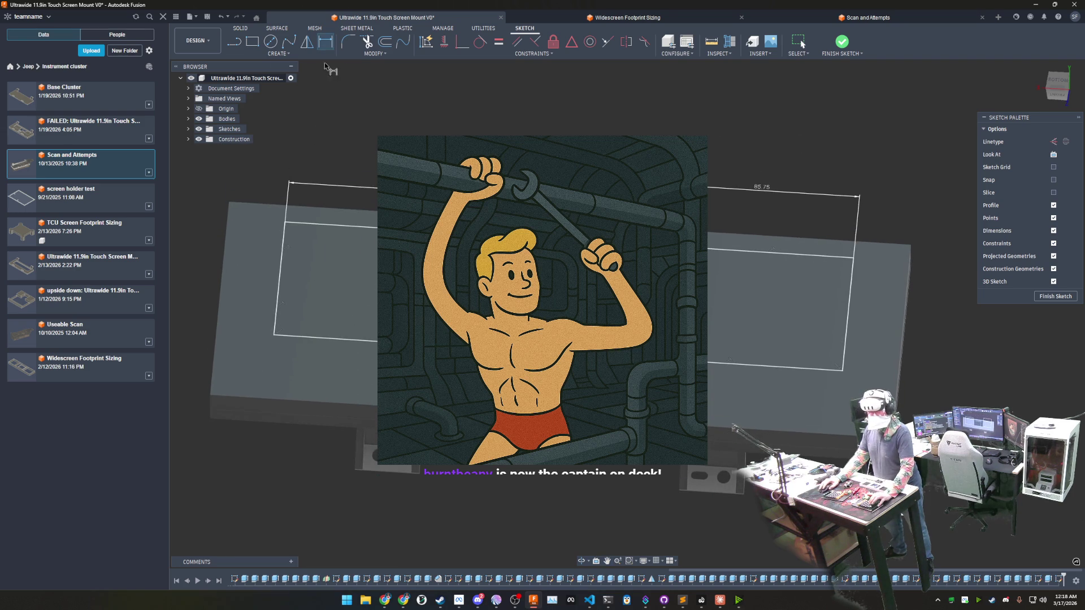
pyautogui.click(239, 46)
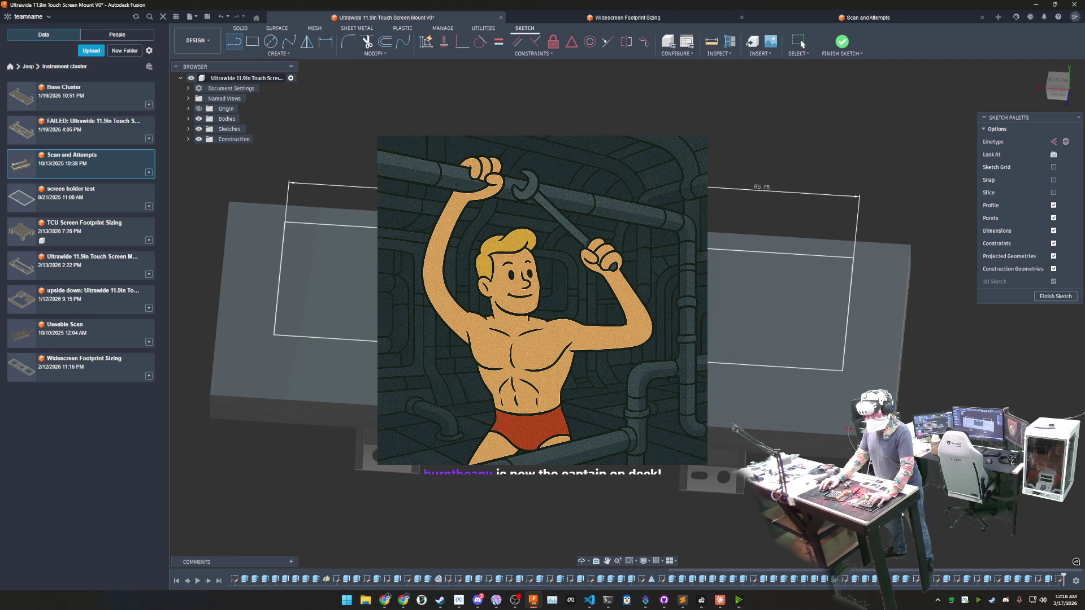
pyautogui.moveTo(366, 227); pyautogui.dragTo(377, 284)
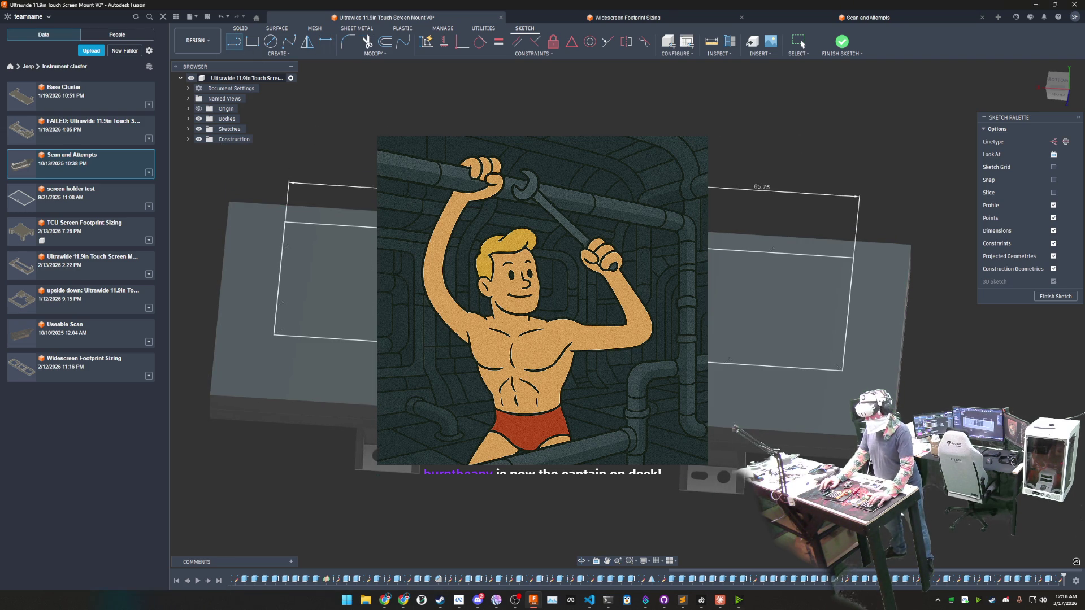
# Step: Dimension the new line 105.25 mm from the left edge, then switch to Widescreen Footprint Sizing
pyautogui.click(326, 42)
pyautogui.click(287, 254)
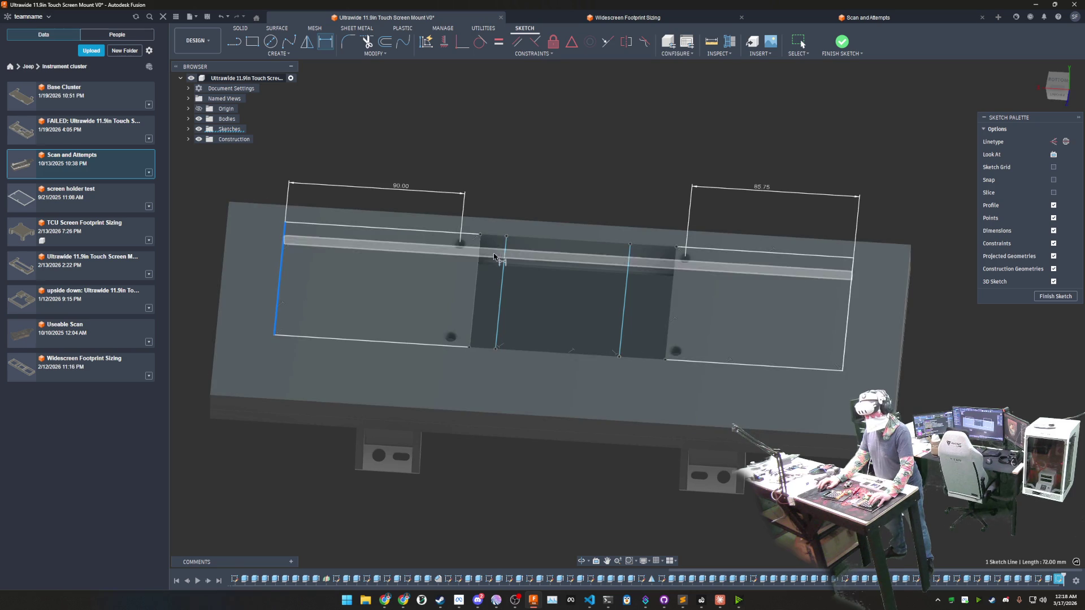
pyautogui.click(506, 261)
pyautogui.click(440, 137)
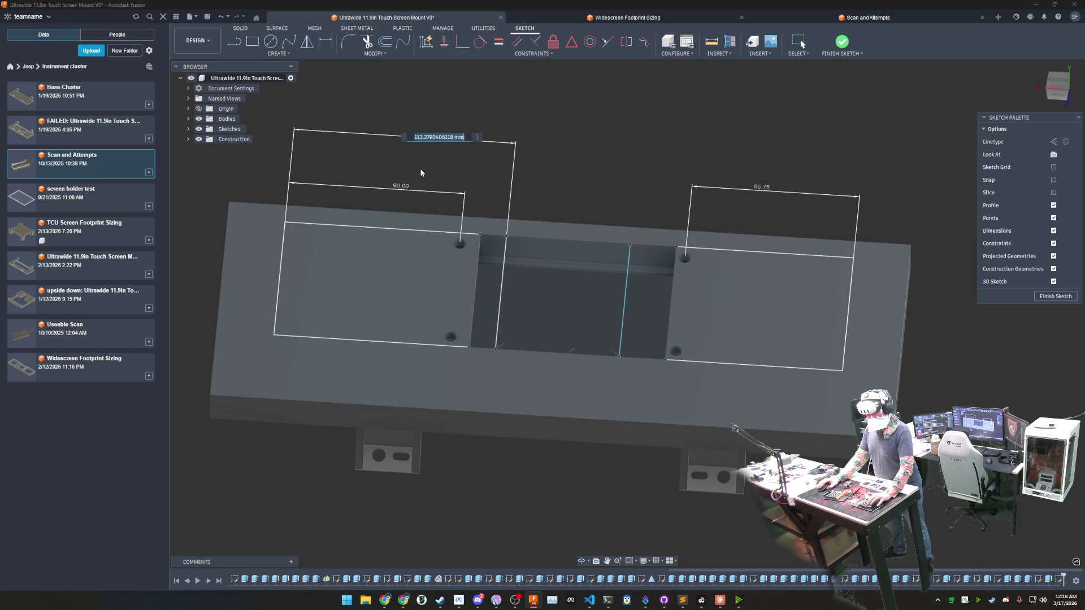
pyautogui.write('105')
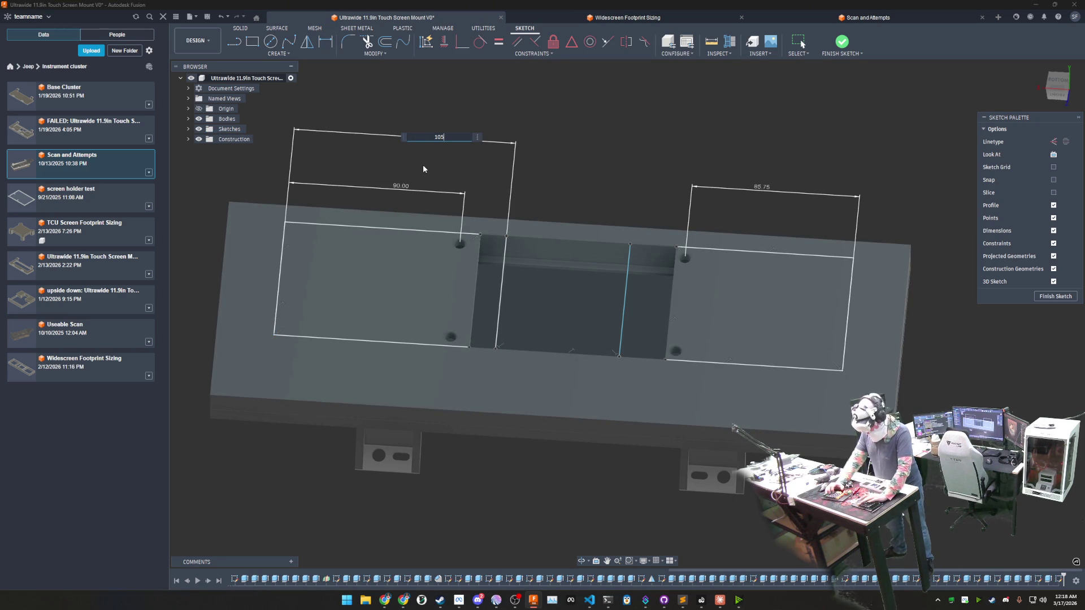
pyautogui.write('.25')
pyautogui.press('Return')
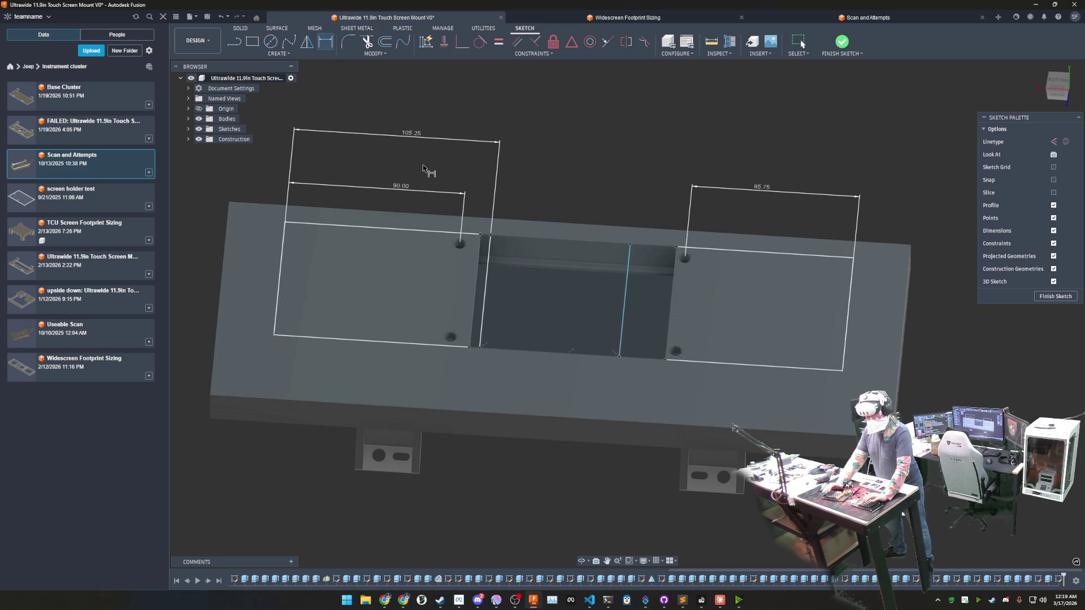
pyautogui.click(623, 17)
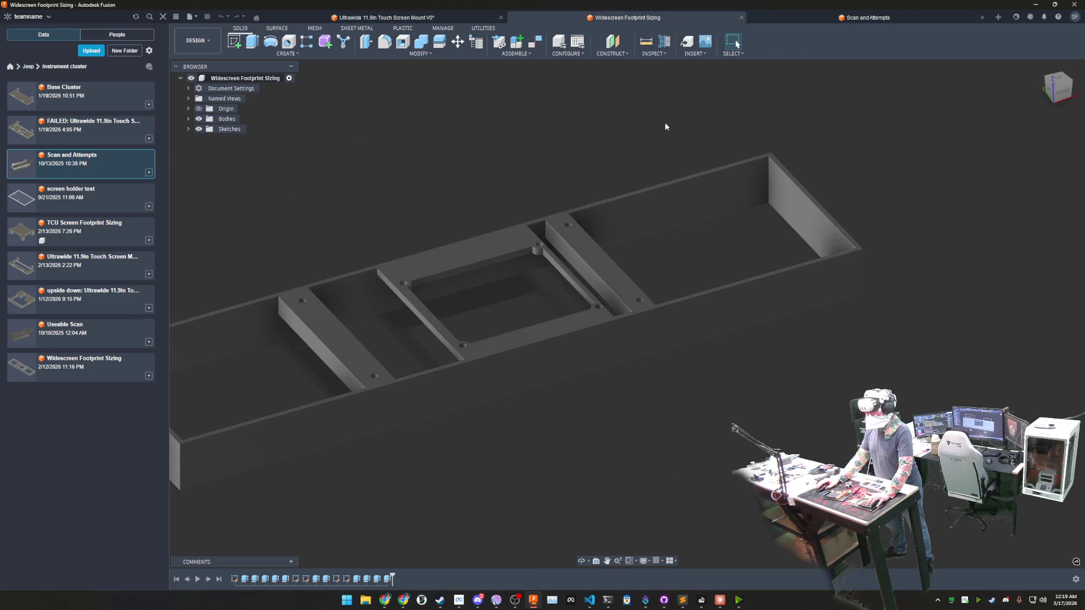
# Step: Re-measure hole to end wall, then change the 105.25 mm line offset to 106 mm in the mount sketch
pyautogui.click(651, 46)
pyautogui.scroll(2, 521, 227)
pyautogui.scroll(3, 521, 228)
pyautogui.click(519, 230)
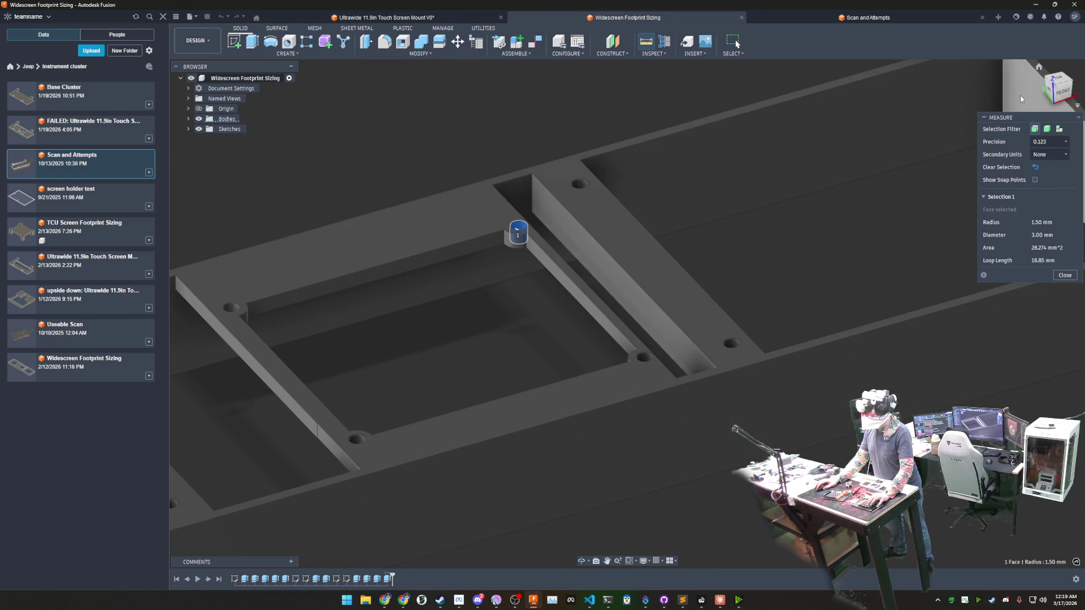
pyautogui.click(1020, 95)
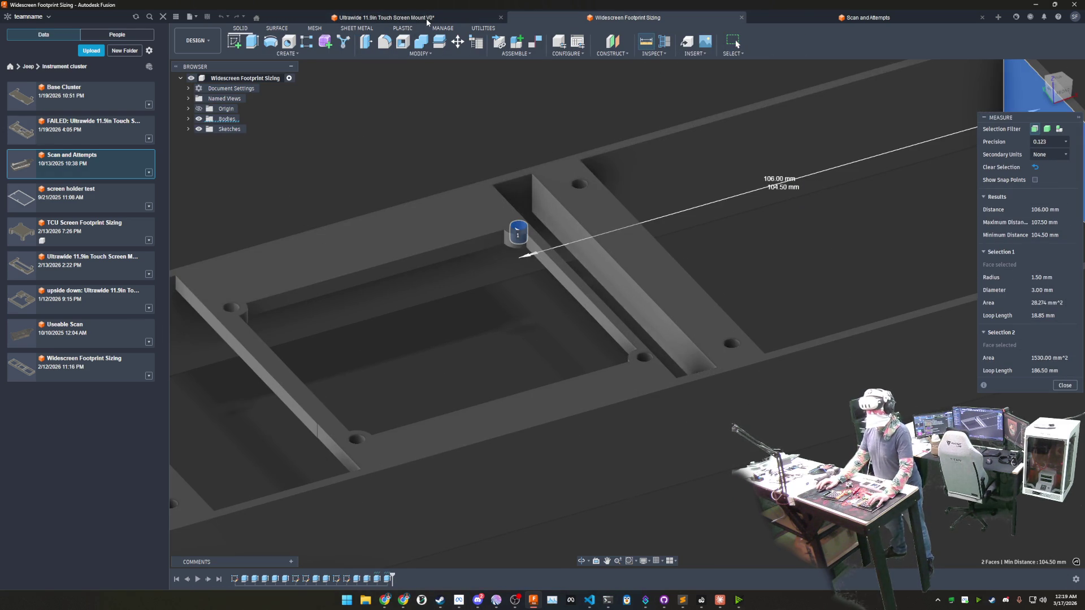
pyautogui.click(387, 17)
pyautogui.doubleClick(413, 134)
pyautogui.write('6')
pyautogui.press('Return')
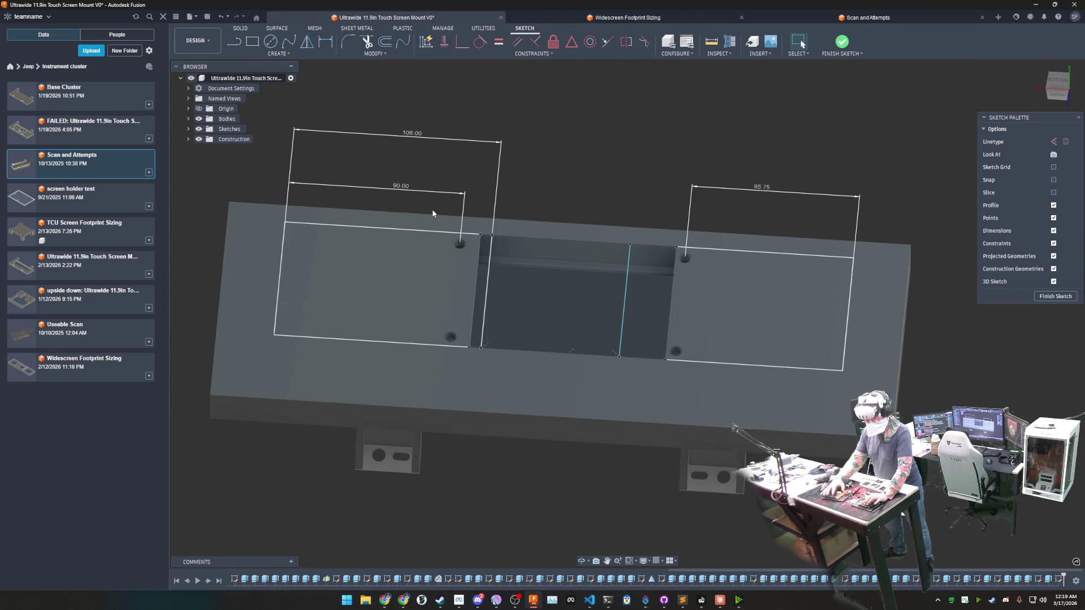
# Step: Measure 125.5 mm from the frame's left end face to the hole, then start dimensioning the vertical line in the mount sketch
pyautogui.click(625, 17)
pyautogui.scroll(-5, 598, 196)
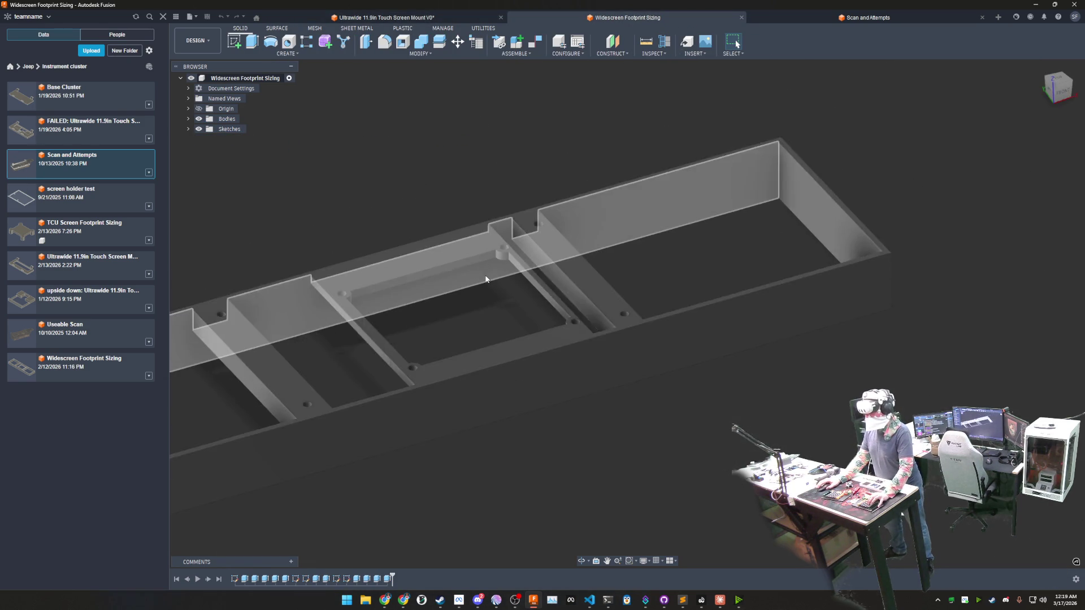
pyautogui.moveTo(598, 196)
pyautogui.keyDown('shift'); pyautogui.mouseDown(button='middle')
pyautogui.moveTo(410, 301)
pyautogui.moveTo(501, 329)
pyautogui.mouseUp(button='middle'); pyautogui.keyUp('shift')
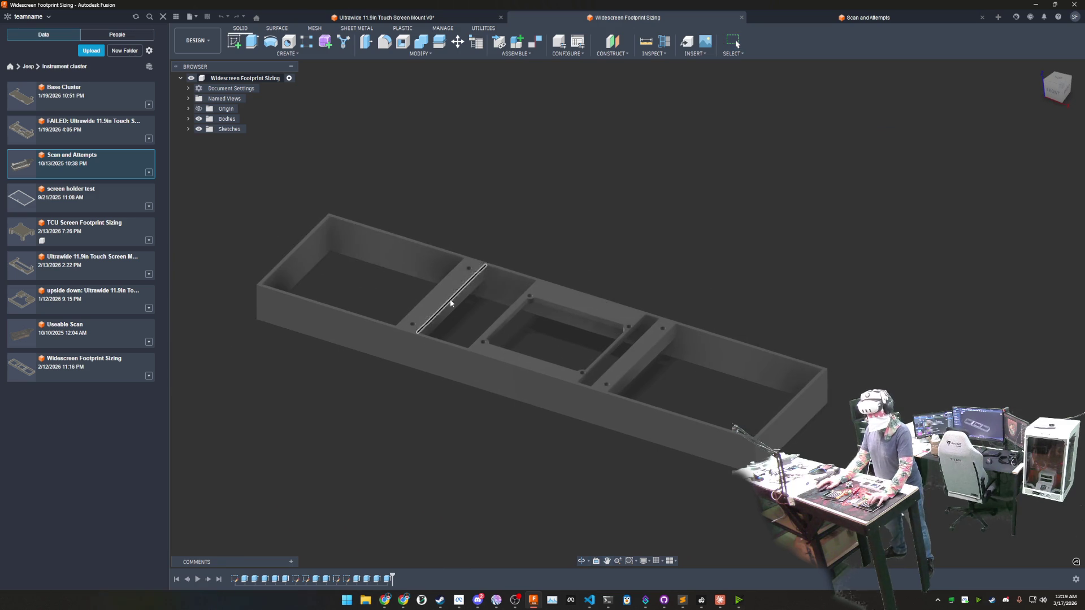
pyautogui.click(647, 41)
pyautogui.click(299, 269)
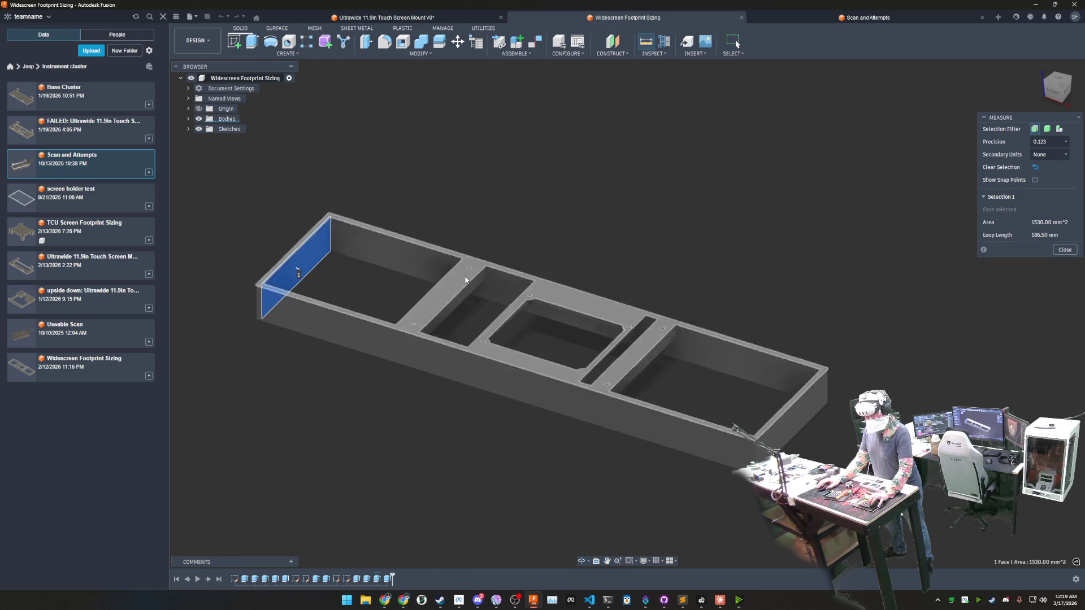
pyautogui.scroll(5, 458, 284)
pyautogui.scroll(3, 521, 298)
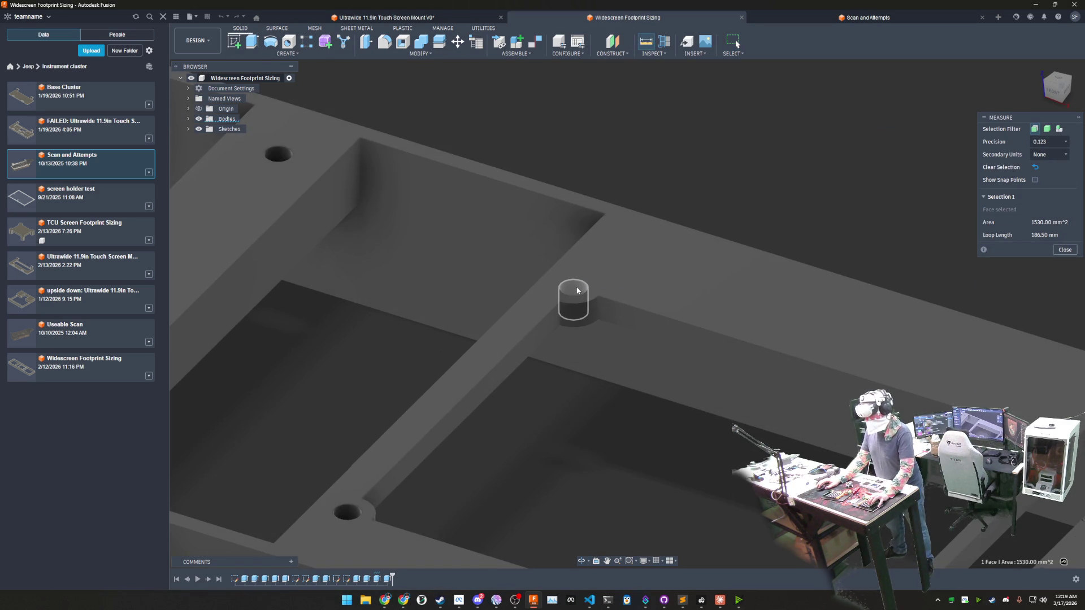
pyautogui.click(576, 291)
pyautogui.scroll(-2, 664, 170)
pyautogui.scroll(-4, 664, 169)
pyautogui.scroll(2, 663, 171)
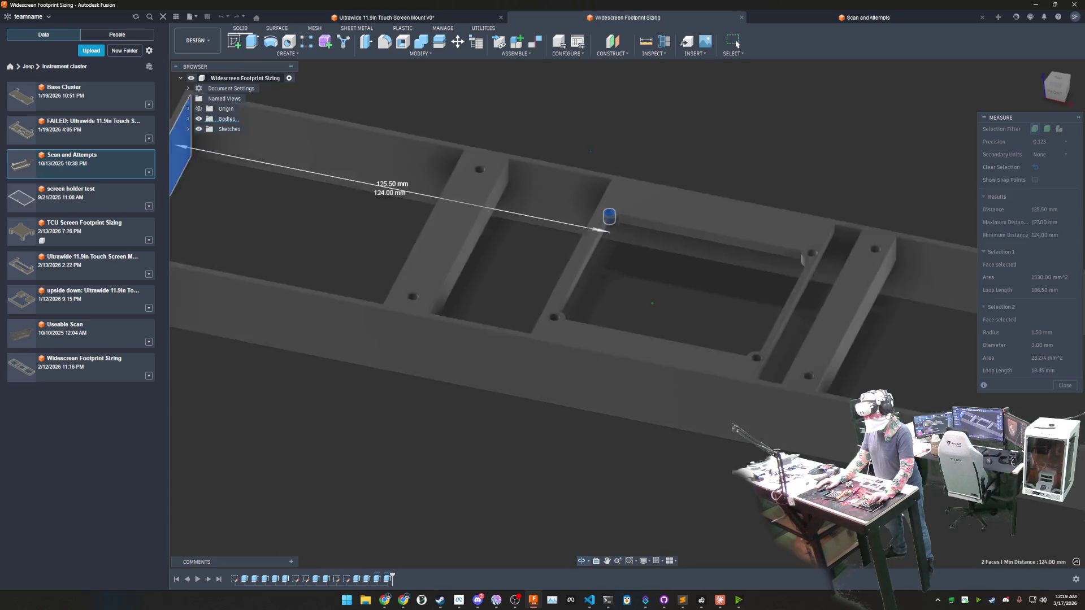
pyautogui.click(1057, 83)
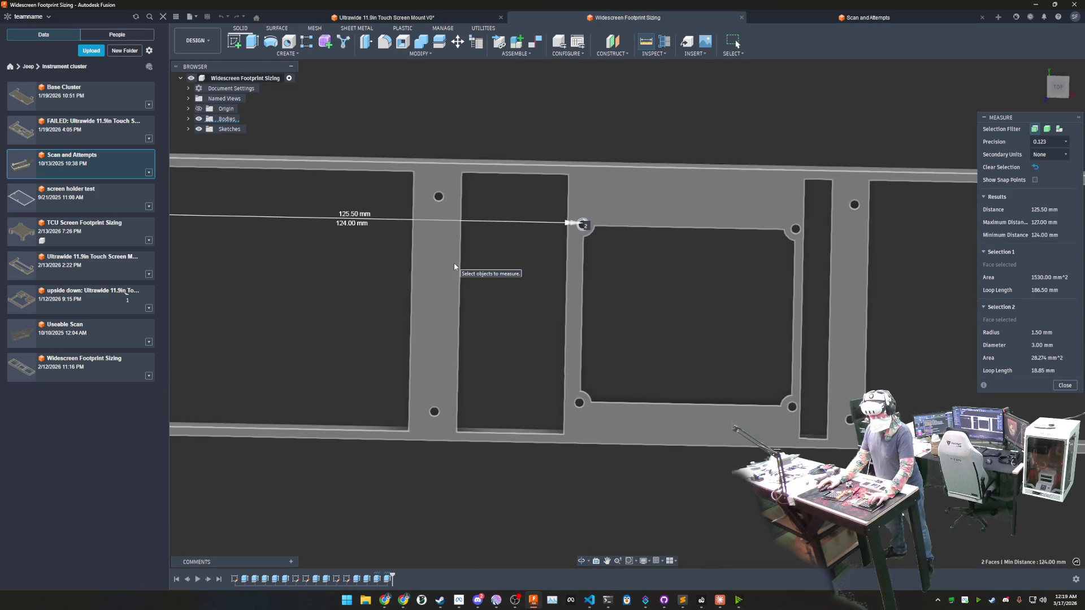
pyautogui.click(386, 17)
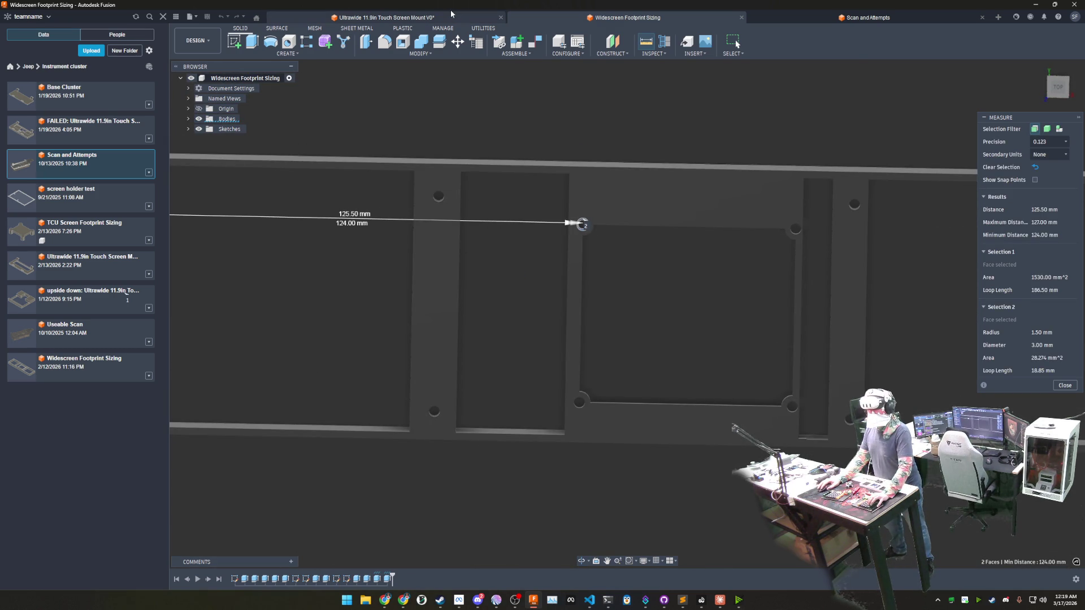
pyautogui.press('d')
pyautogui.click(625, 289)
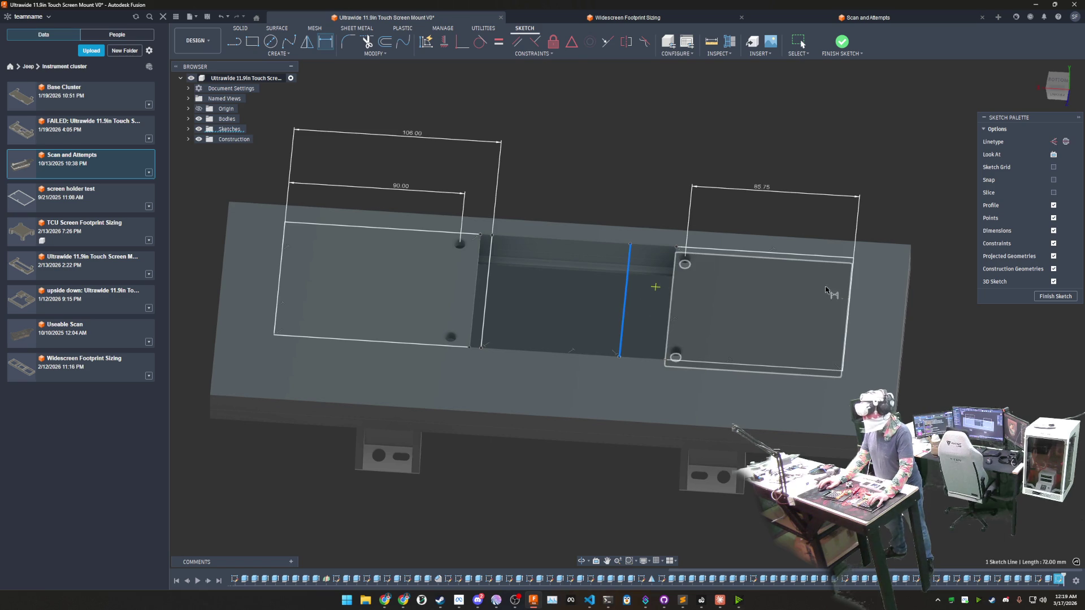
# Step: Dimension the vertical line 125.50 mm from the right rectangle's edge
pyautogui.click(851, 289)
pyautogui.click(710, 168)
pyautogui.write('125.5')
pyautogui.press('Return')
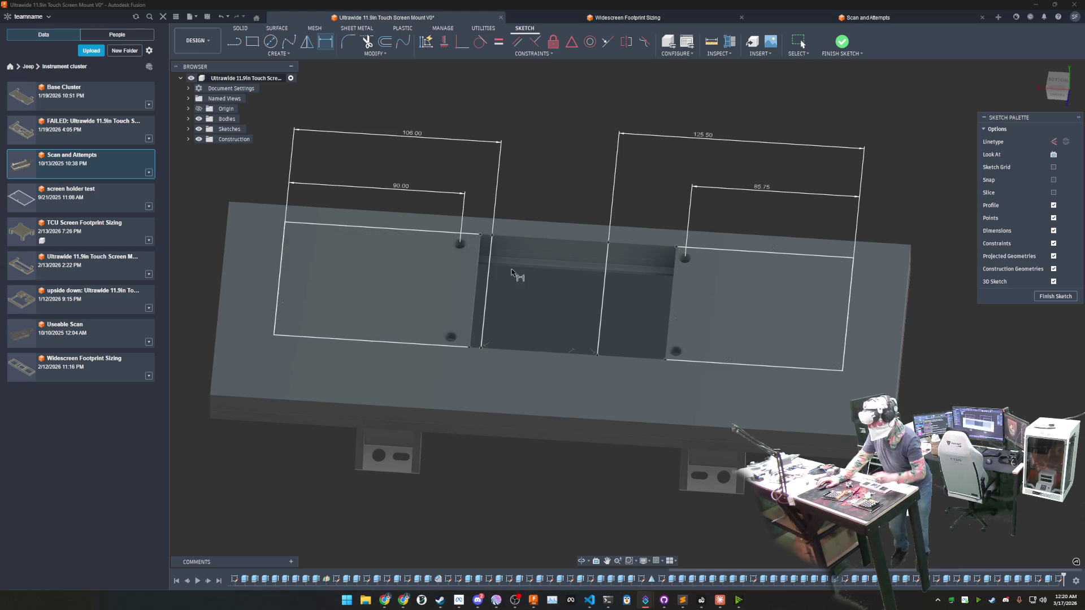
# Step: Pick the Circle tool, look straight onto the sketch, then switch to Widescreen Footprint Sizing
pyautogui.click(270, 42)
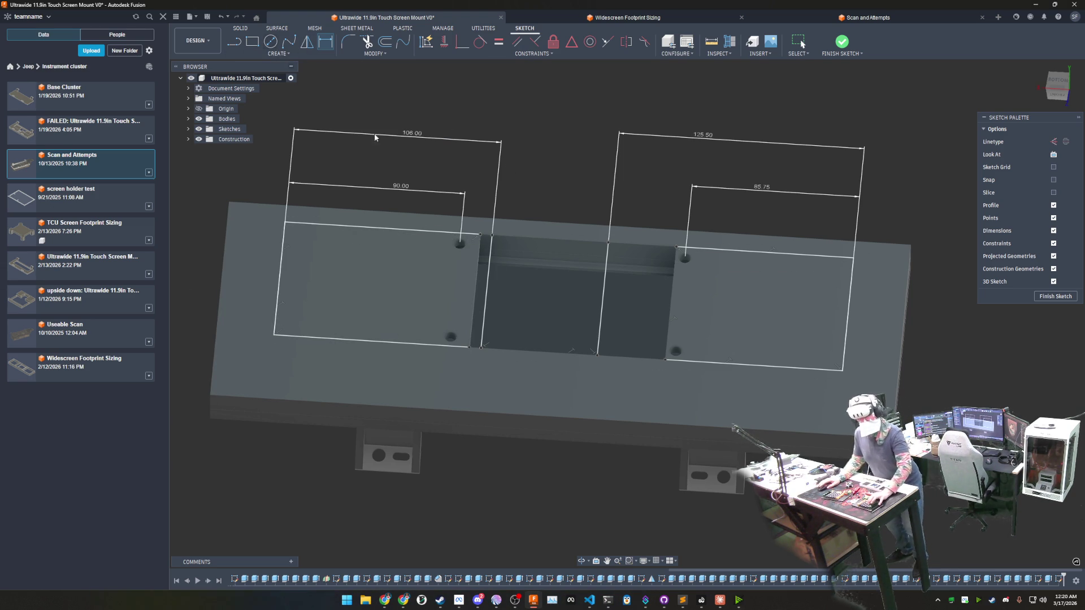
pyautogui.scroll(4, 492, 261)
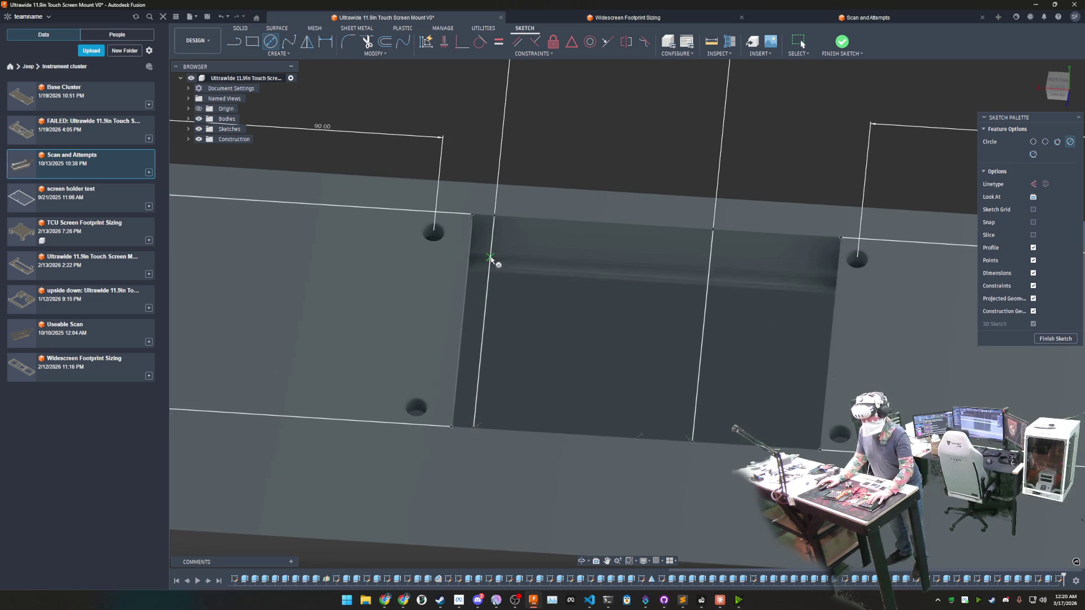
pyautogui.click(1057, 86)
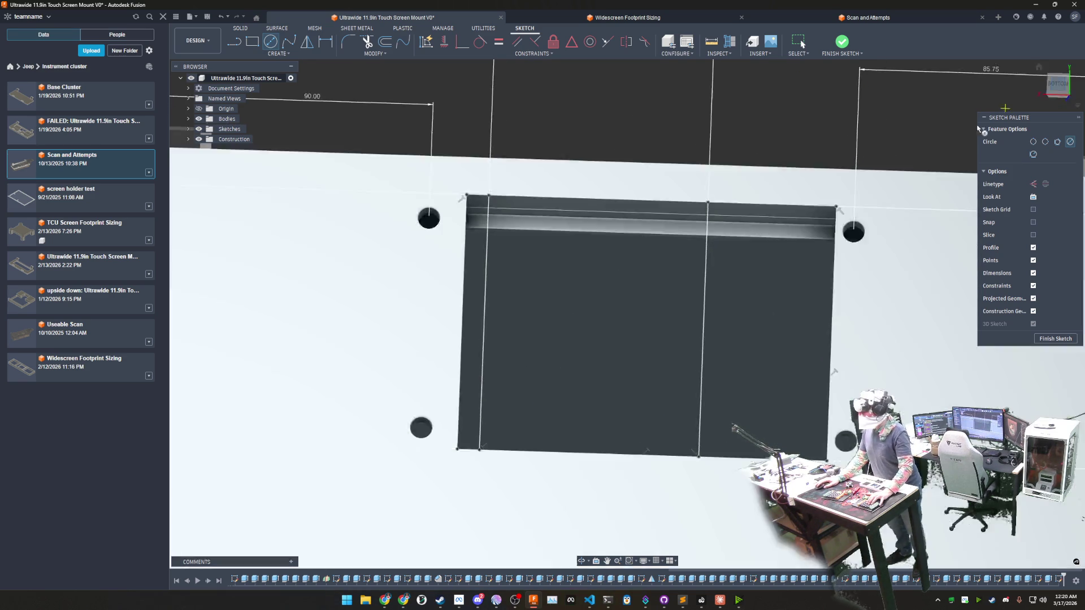
pyautogui.hotkey('ctrl', 'Tab')
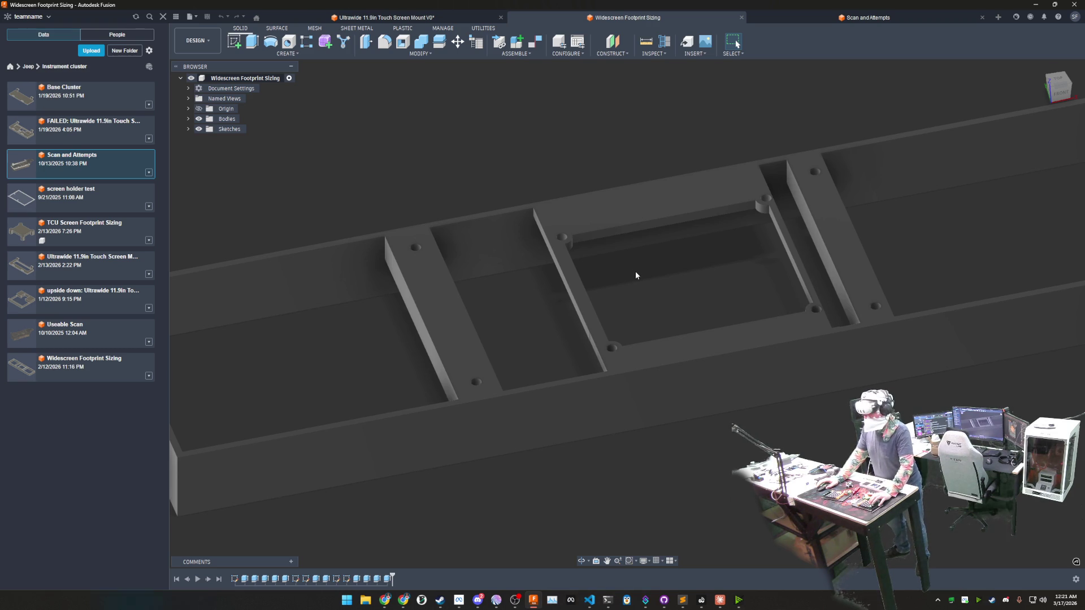
# Step: Start Measure and orbit the reference frame, then return to the Ultrawide mount sketch
pyautogui.click(646, 41)
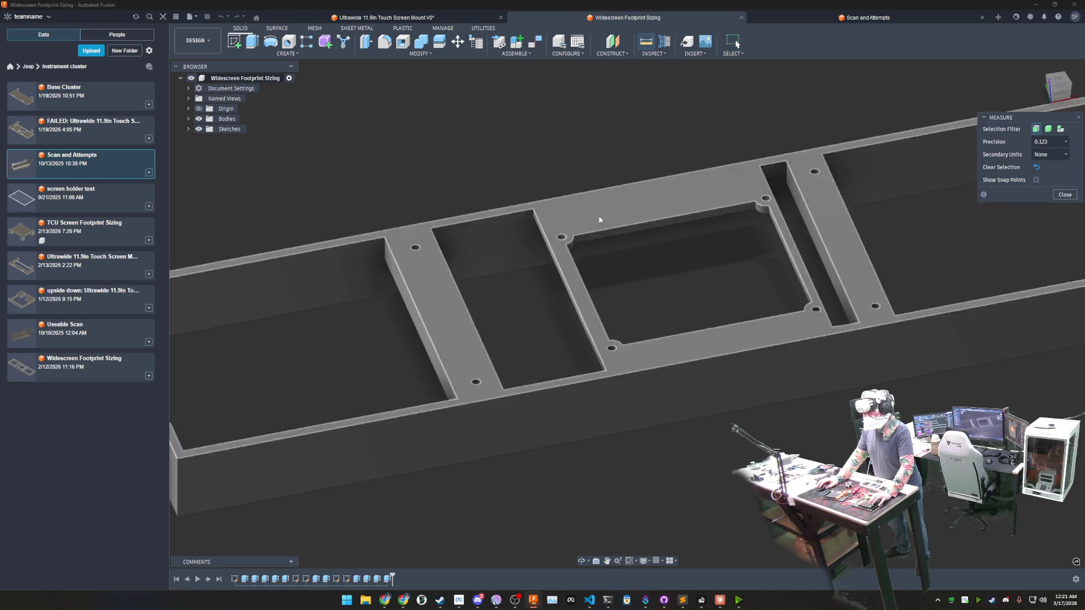
pyautogui.scroll(-5, 567, 245)
pyautogui.scroll(-2, 654, 279)
pyautogui.keyDown('shift'); pyautogui.moveTo(653, 279); pyautogui.dragTo(659, 291, button='middle'); pyautogui.keyUp('shift')
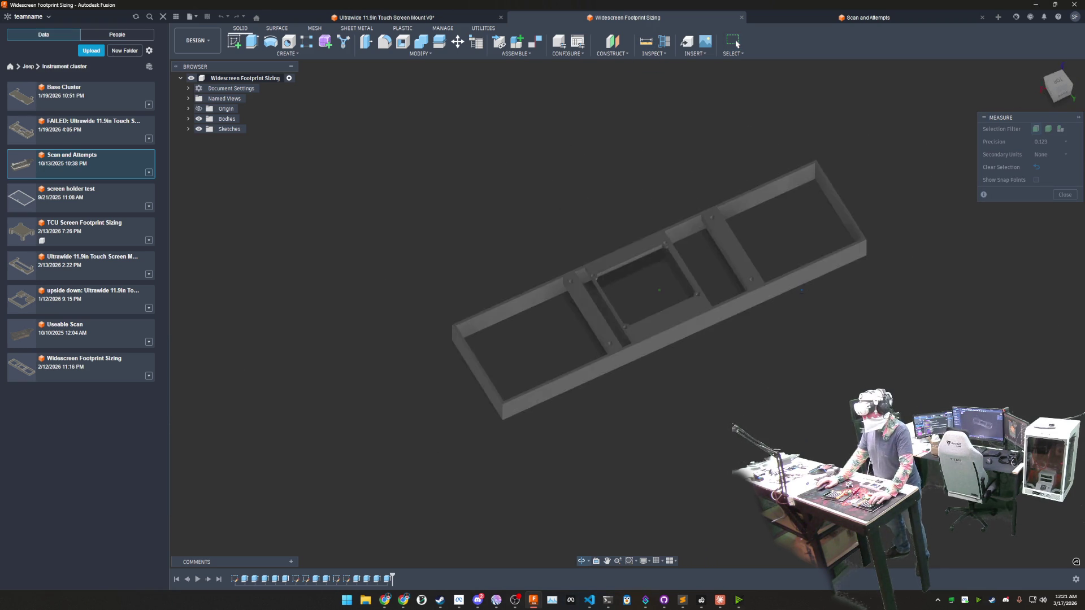
pyautogui.click(433, 18)
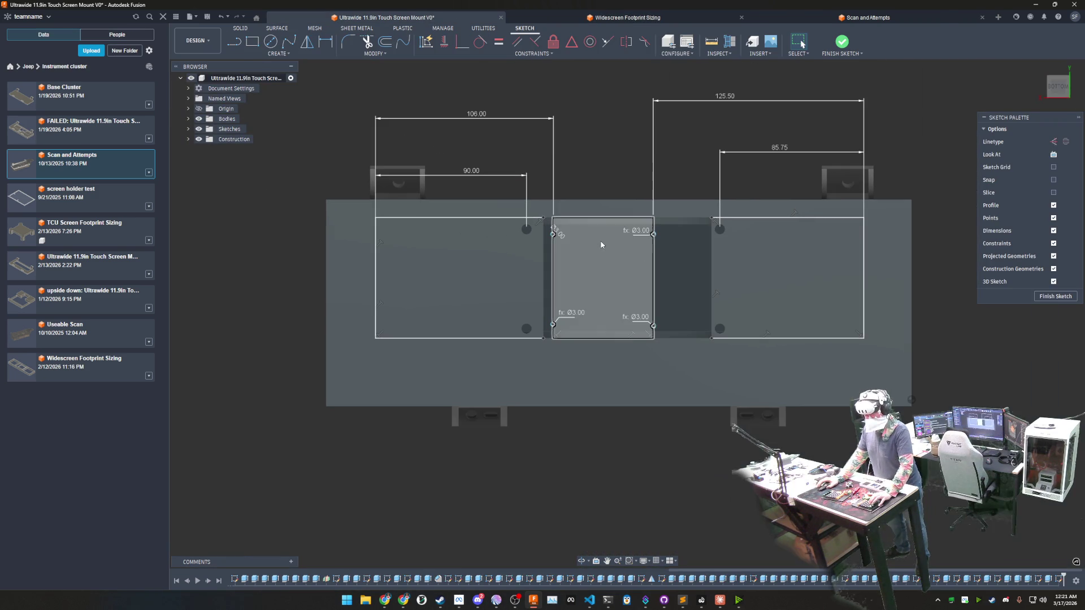
# Step: Measure the mounting hole's distance to the top face on the Widescreen Footprint Sizing reference
pyautogui.click(619, 18)
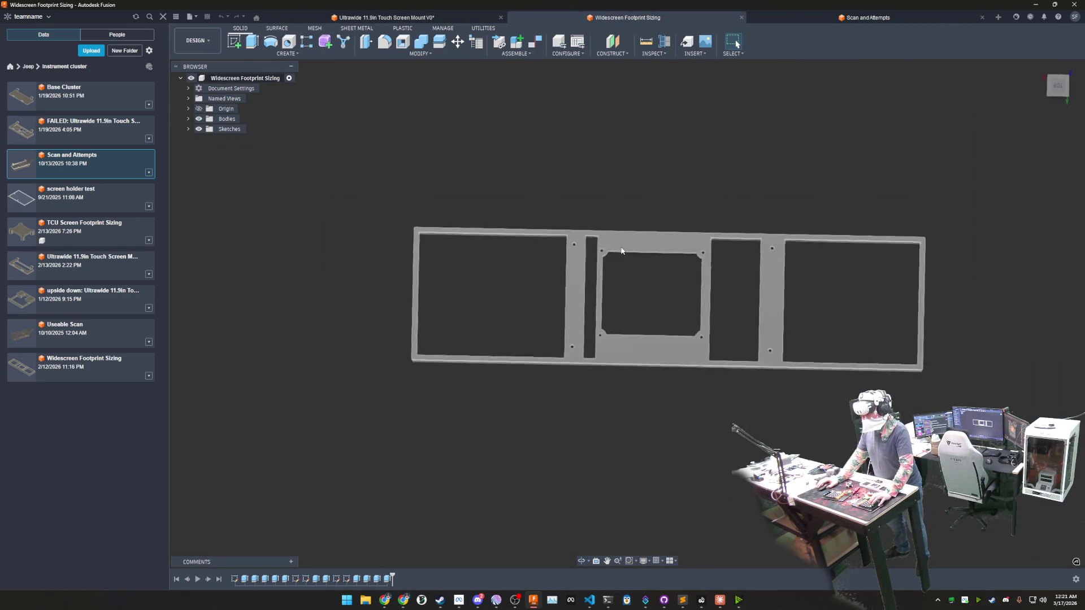
pyautogui.scroll(3, 621, 251)
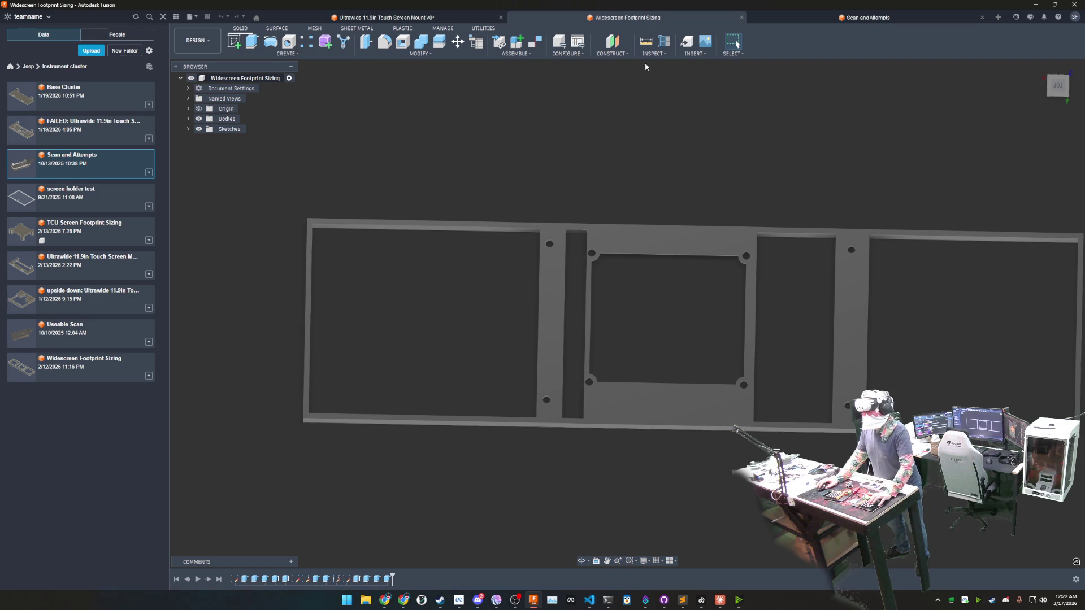
pyautogui.click(646, 42)
pyautogui.scroll(3, 642, 298)
pyautogui.keyDown('shift'); pyautogui.moveTo(641, 297); pyautogui.dragTo(588, 249, button='middle'); pyautogui.keyUp('shift')
pyautogui.click(589, 253)
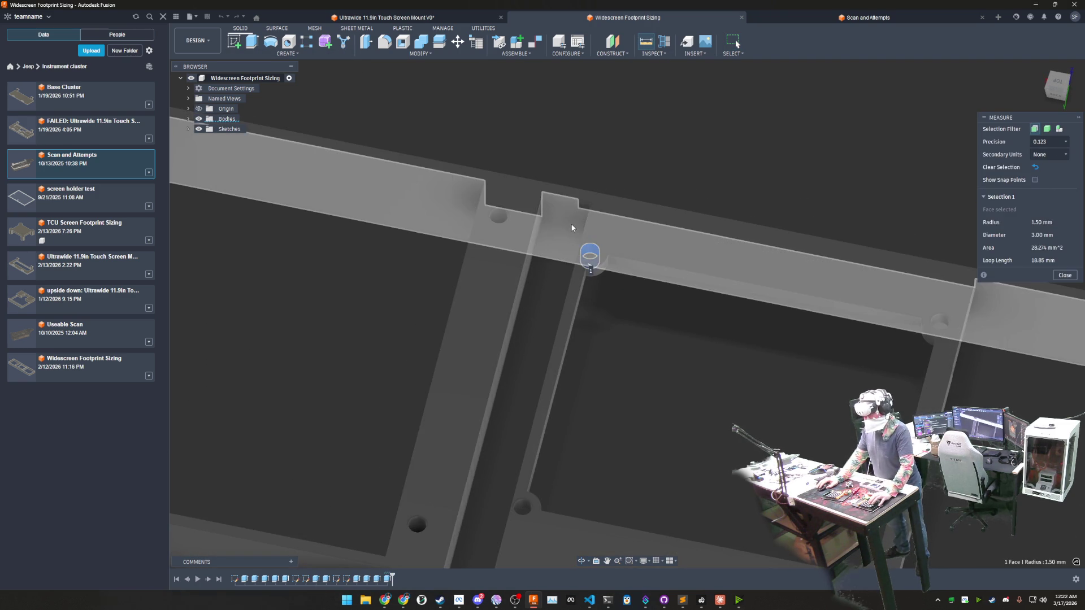
pyautogui.click(838, 288)
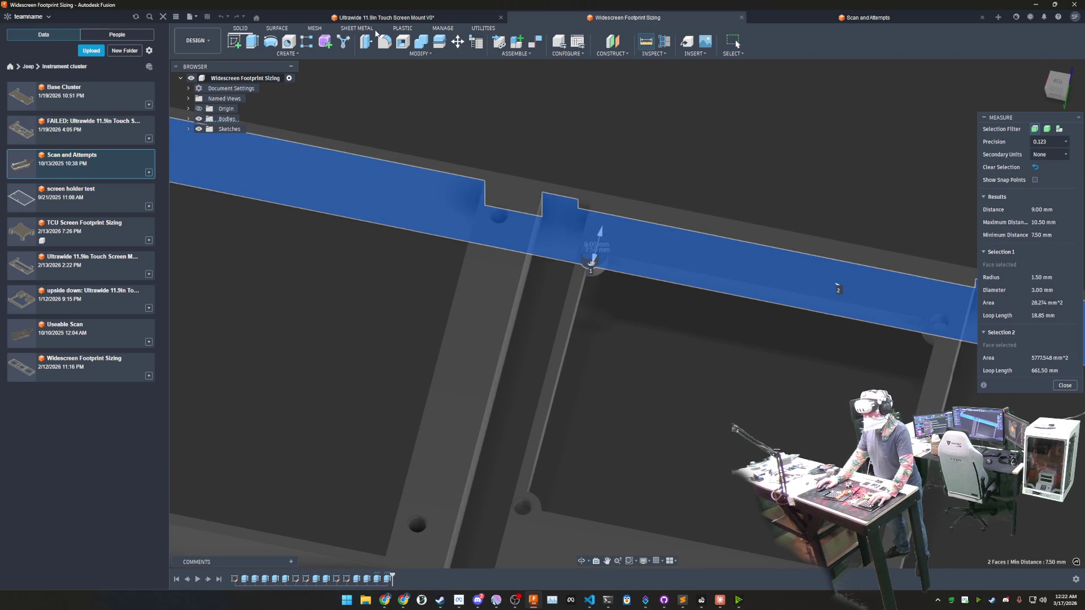
# Step: Dimension the top-left 3 mm hole 9 mm below the top edge in the Ultrawide mount sketch
pyautogui.click(386, 17)
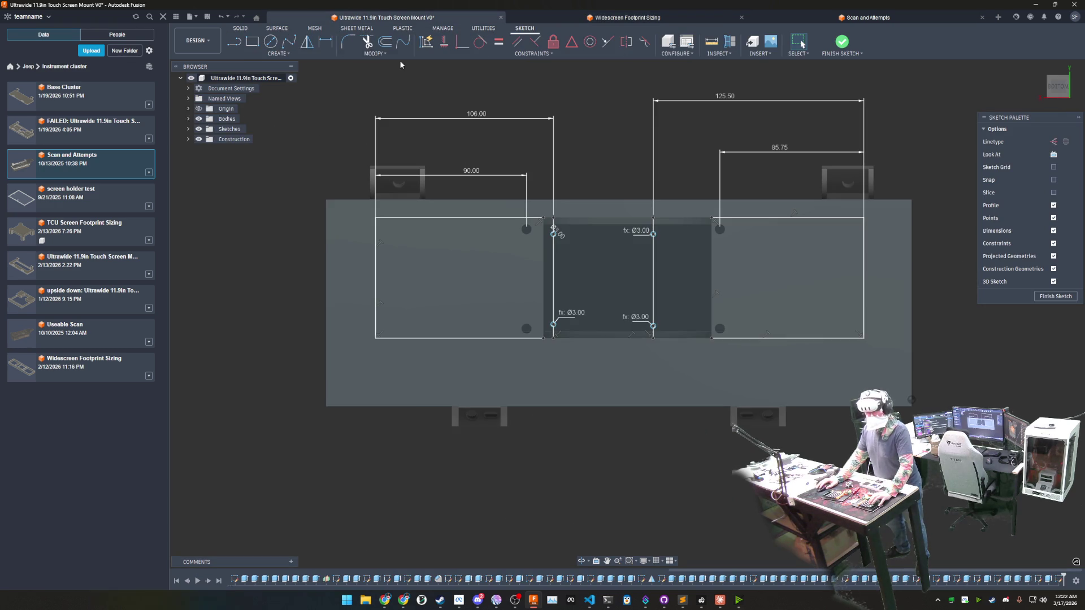
pyautogui.click(326, 41)
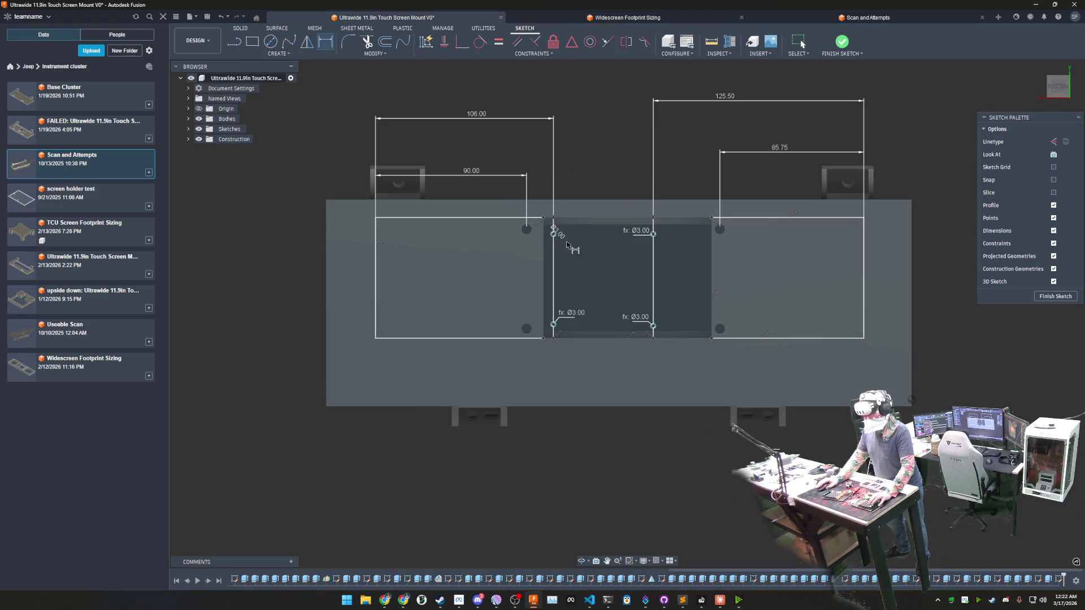
pyautogui.scroll(5, 567, 244)
pyautogui.click(539, 222)
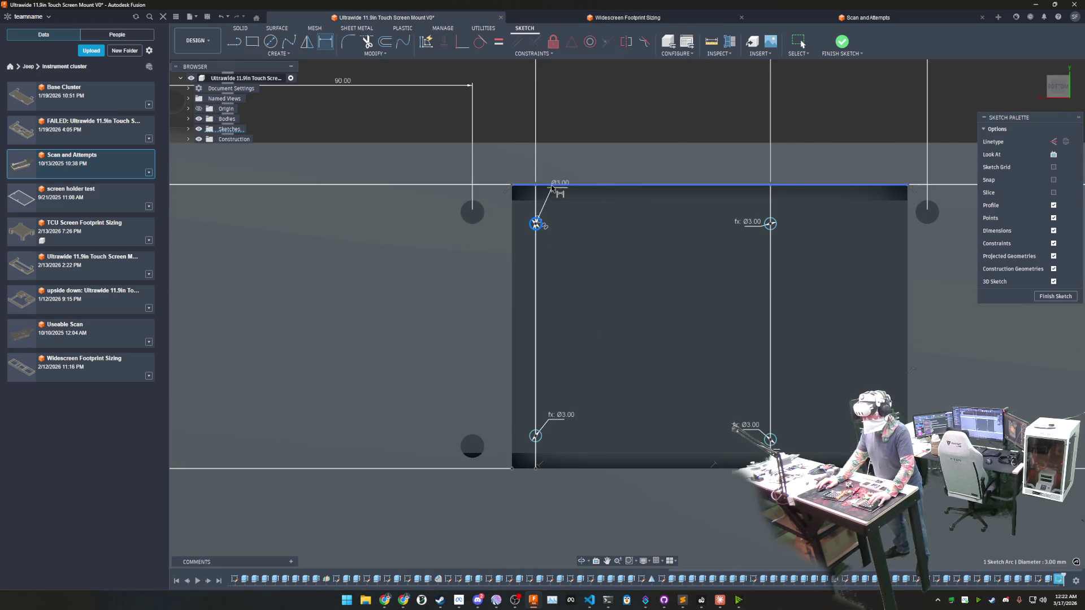
pyautogui.click(553, 189)
pyautogui.click(585, 212)
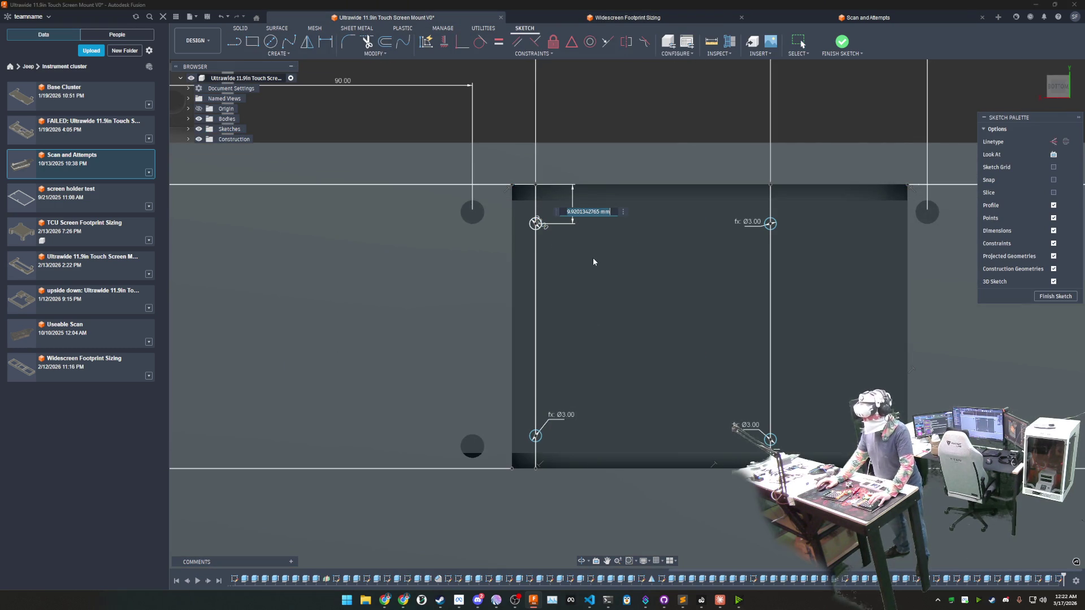
pyautogui.write('9')
pyautogui.press('Return')
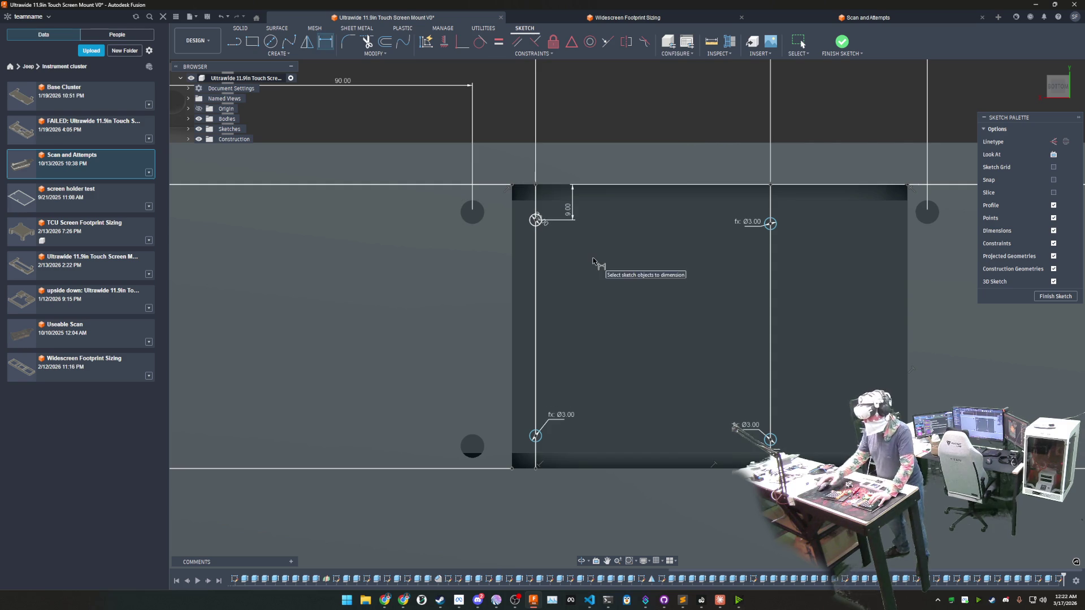
pyautogui.click(524, 15)
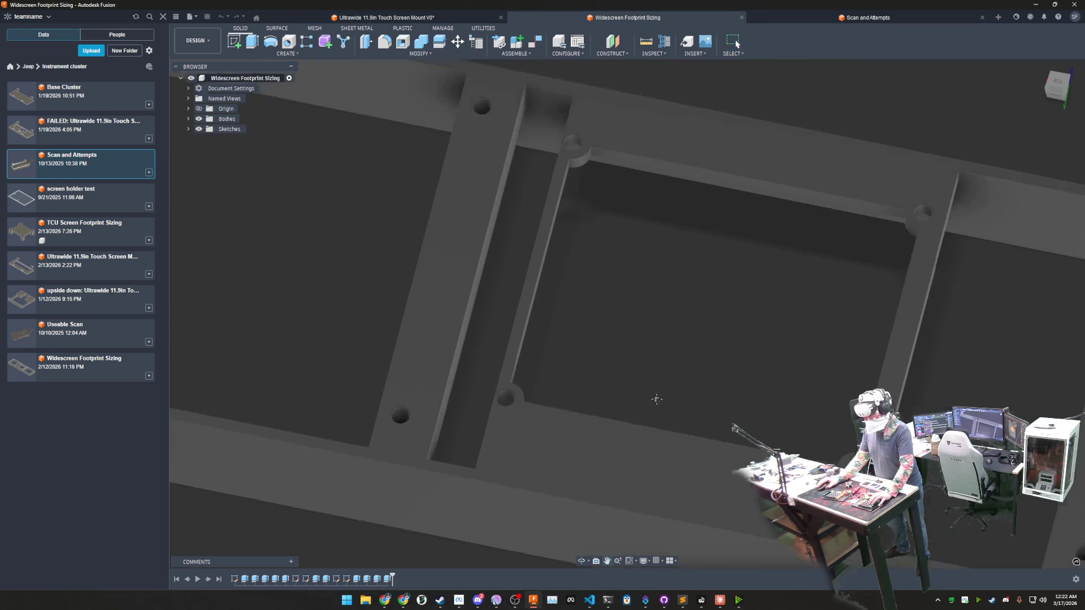
# Step: Measure the lower hole's distance from the frame's lower edge face on the reference
pyautogui.moveTo(656, 399); pyautogui.dragTo(652, 319, button='middle')
pyautogui.keyDown('shift'); pyautogui.moveTo(626, 244); pyautogui.dragTo(589, 239, button='middle'); pyautogui.keyUp('shift')
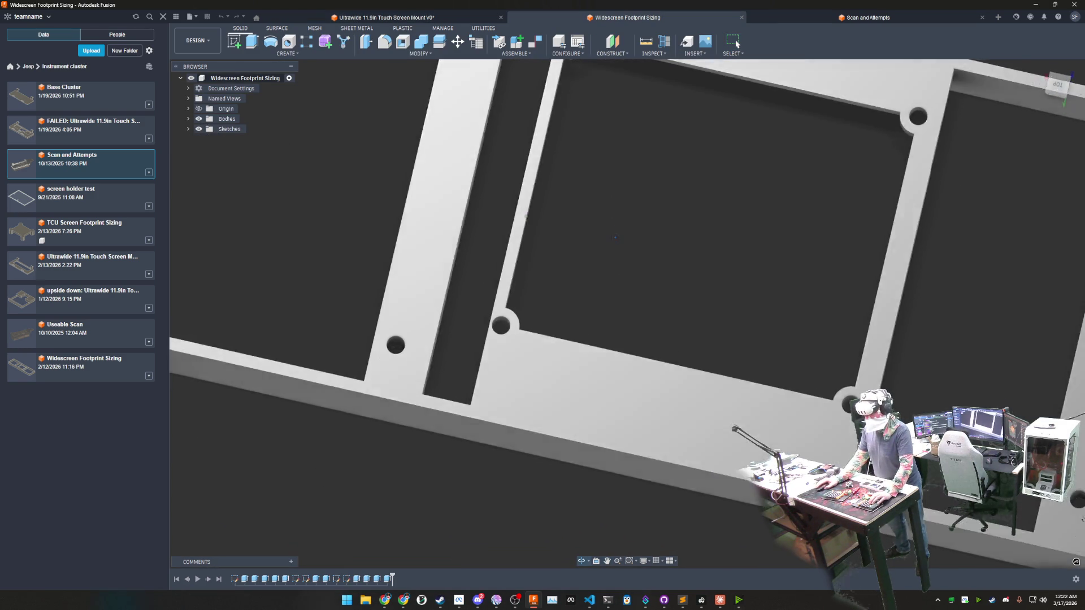
pyautogui.click(646, 41)
pyautogui.click(497, 398)
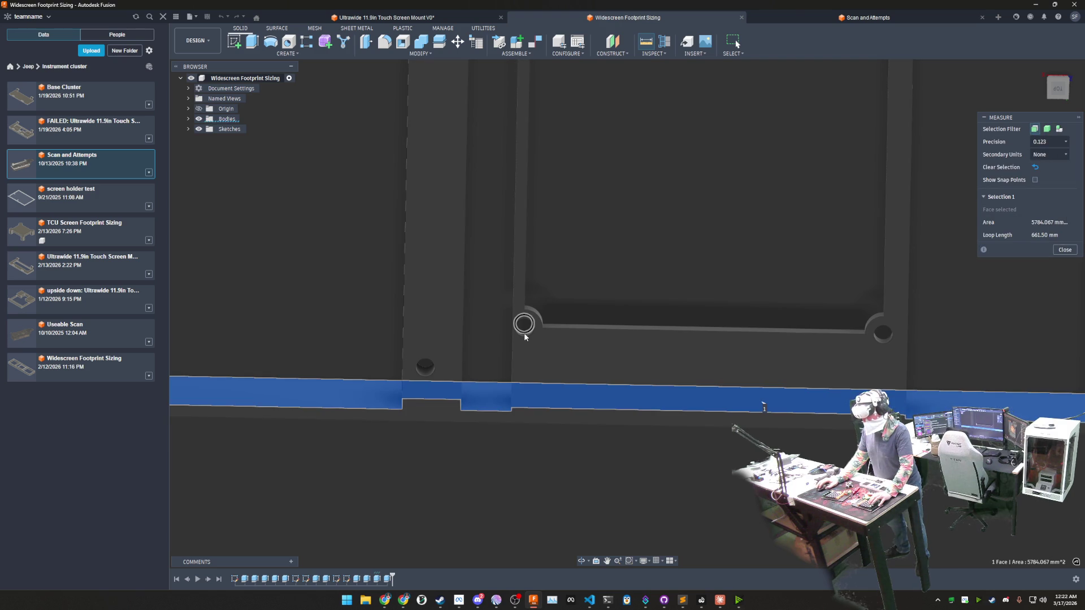
pyautogui.scroll(2, 524, 334)
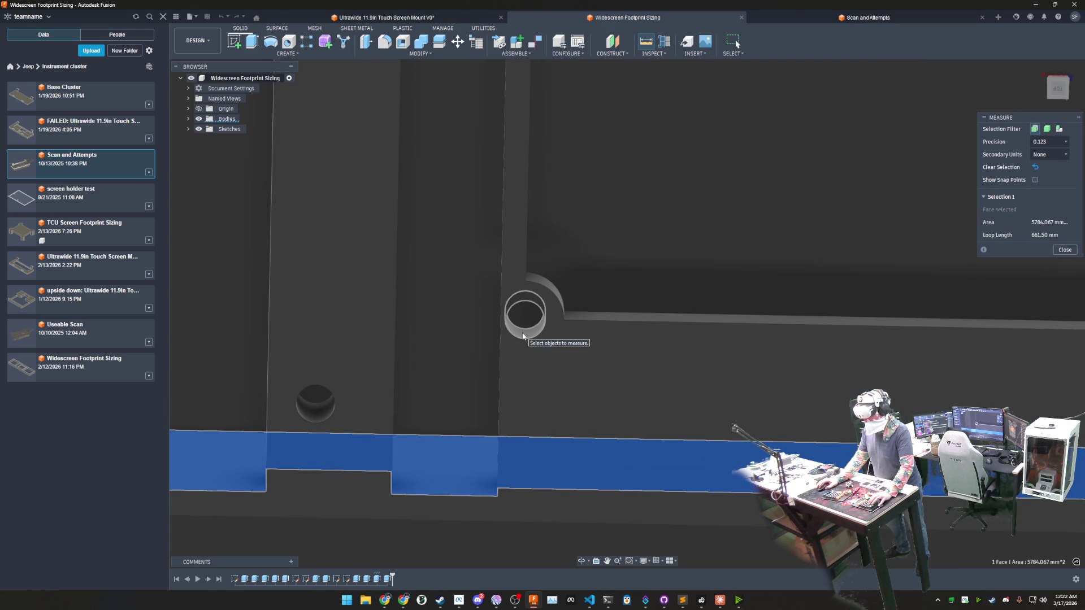
pyautogui.click(525, 321)
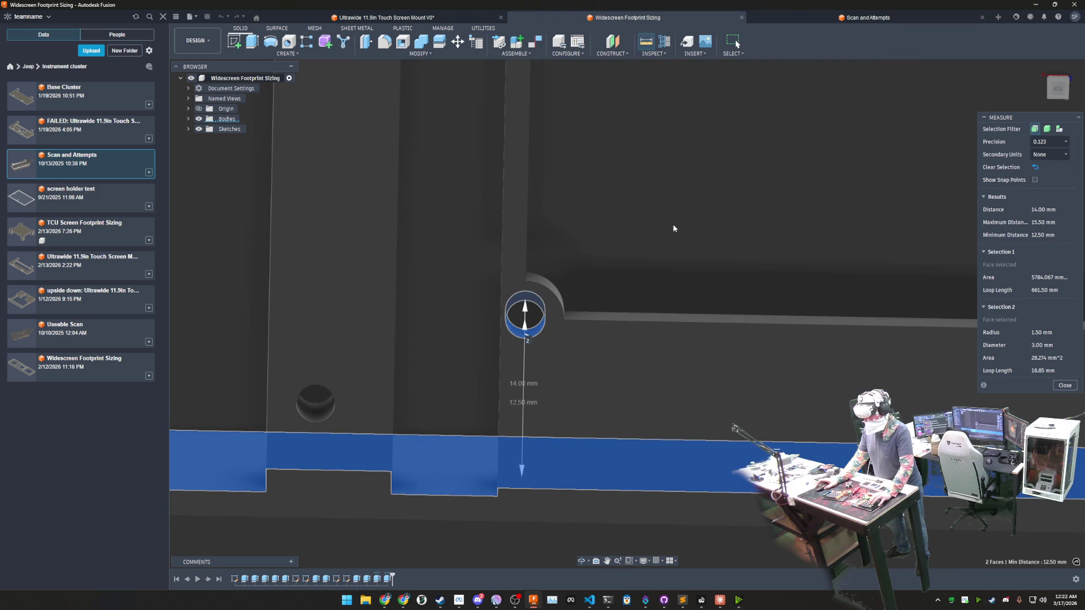
# Step: Dimension the lower-left hole 14 mm above the bottom edge in the mount sketch
pyautogui.click(441, 17)
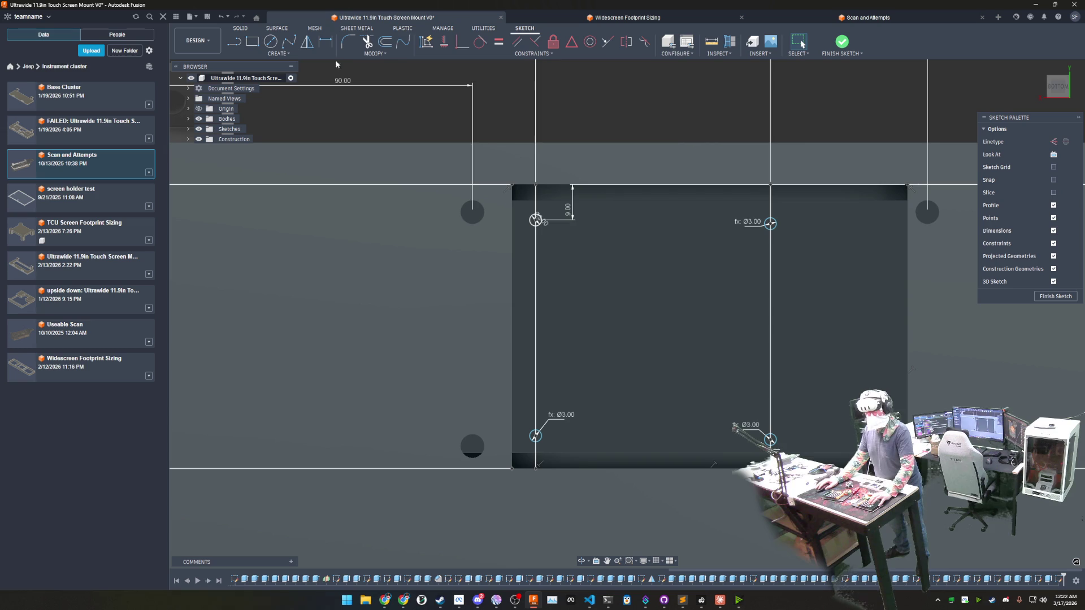
pyautogui.press('d')
pyautogui.click(542, 439)
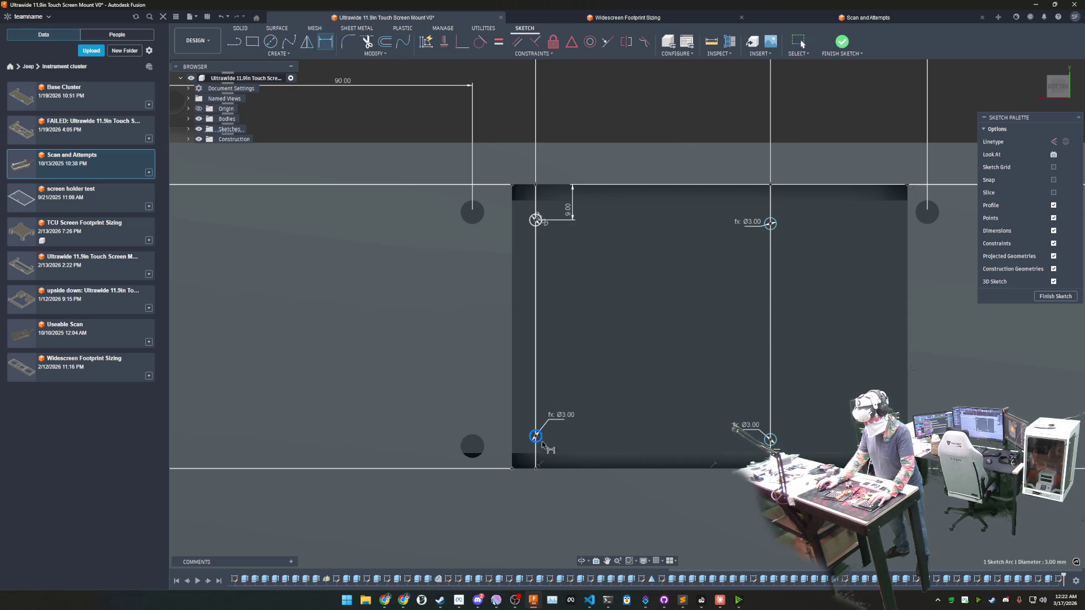
pyautogui.click(547, 468)
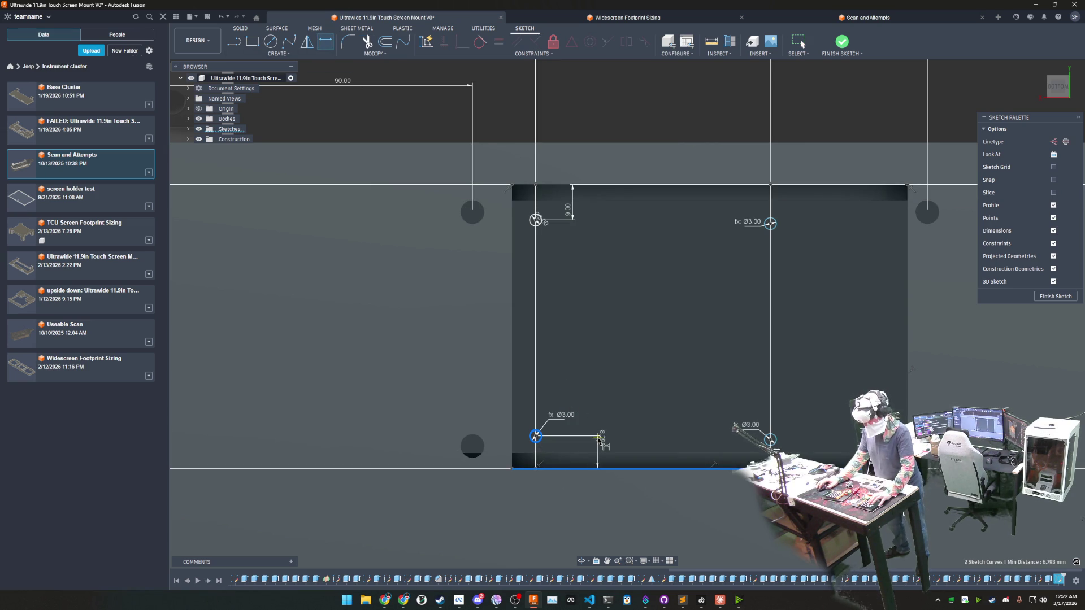
pyautogui.click(603, 441)
pyautogui.write('14')
pyautogui.press('Return')
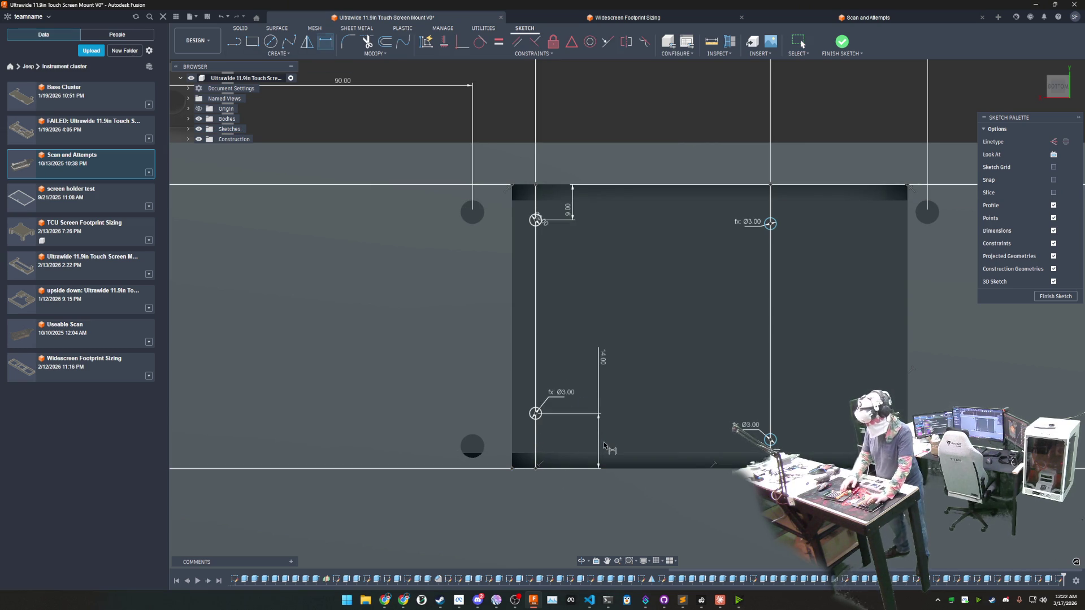
# Step: Dimension the upper-right hole to the top edge as d487 (9 mm) and lower-right to the bottom as d488 (14 mm)
pyautogui.click(770, 222)
pyautogui.click(760, 186)
pyautogui.click(726, 210)
pyautogui.write('d487')
pyautogui.press('Return')
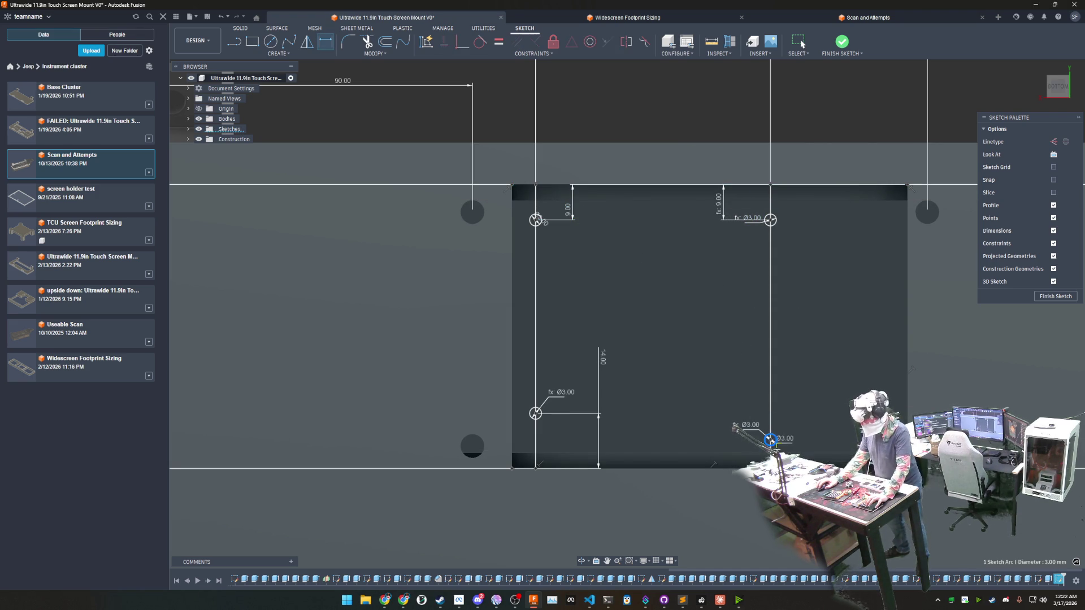
pyautogui.click(737, 467)
pyautogui.click(704, 418)
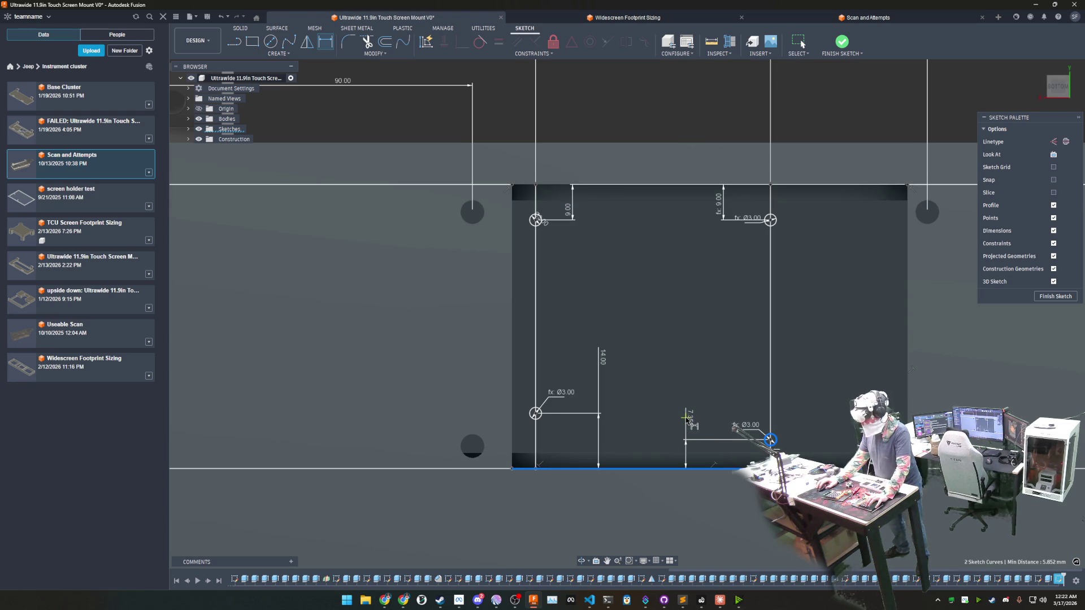
pyautogui.write('d488')
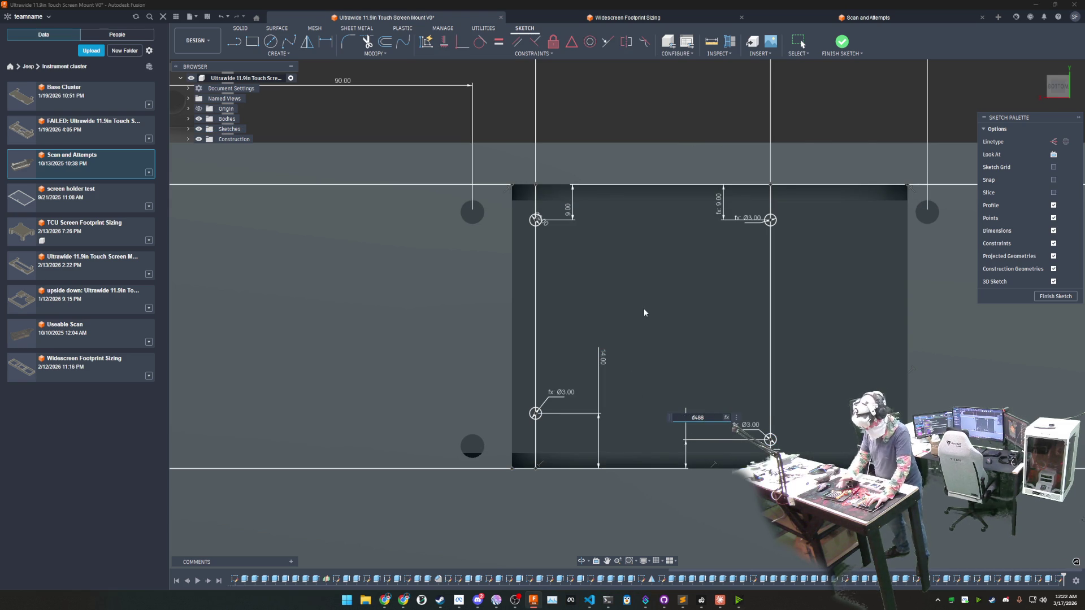
pyautogui.press('Return')
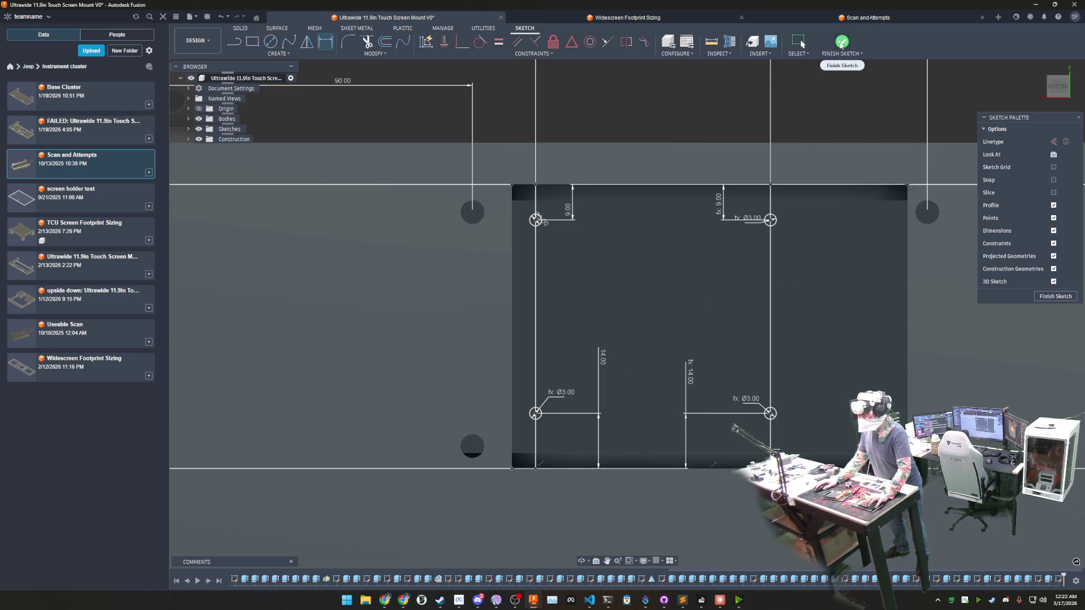
pyautogui.keyDown('shift'); pyautogui.moveTo(640, 311); pyautogui.dragTo(648, 297, button='middle'); pyautogui.keyUp('shift')
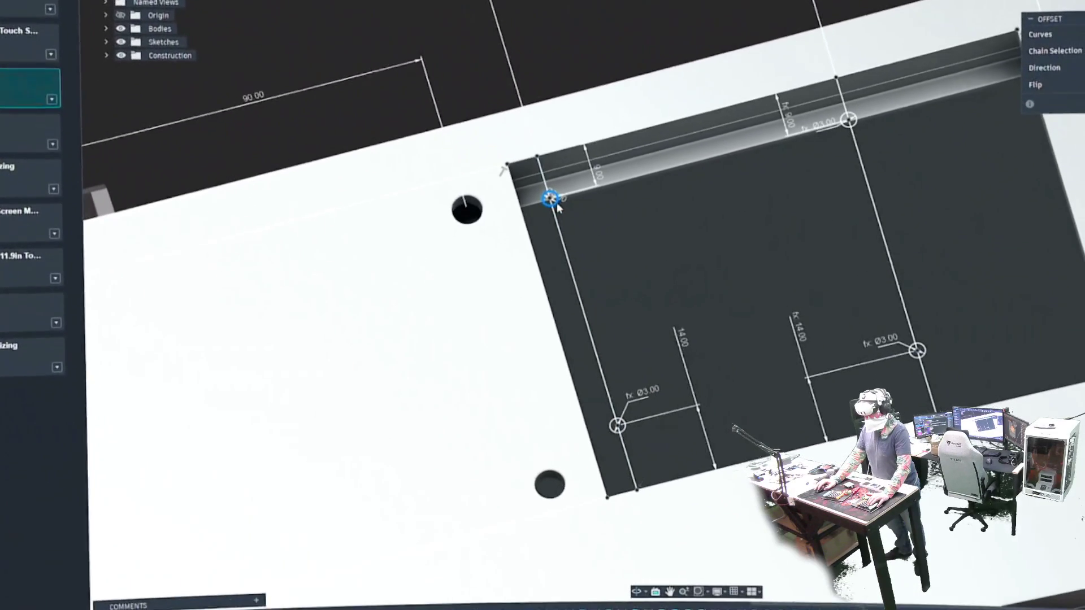
# Step: Choose the mount plate outline curve for the sketch offset
pyautogui.click(556, 207)
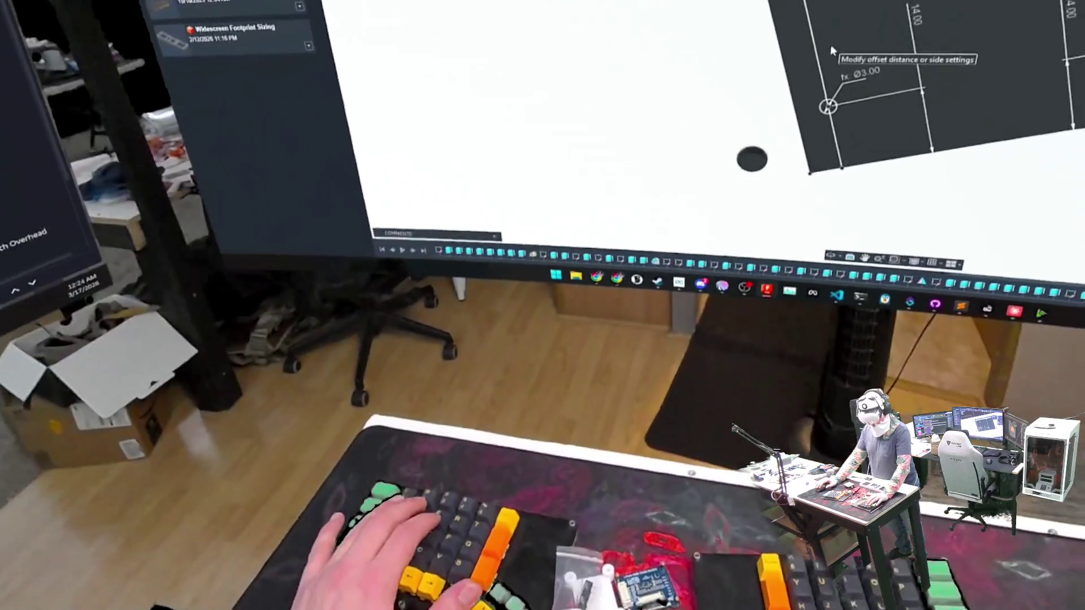
pyautogui.write('1.5')
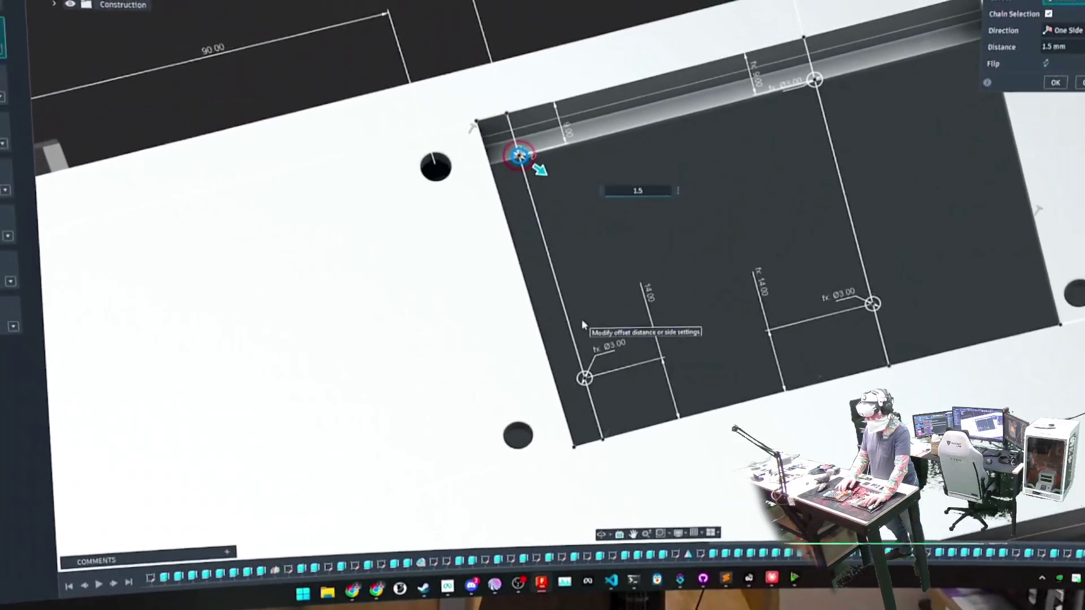
# Step: Offset both hole circles and the pocket's top edge by 1.5 mm
pyautogui.press('Return')
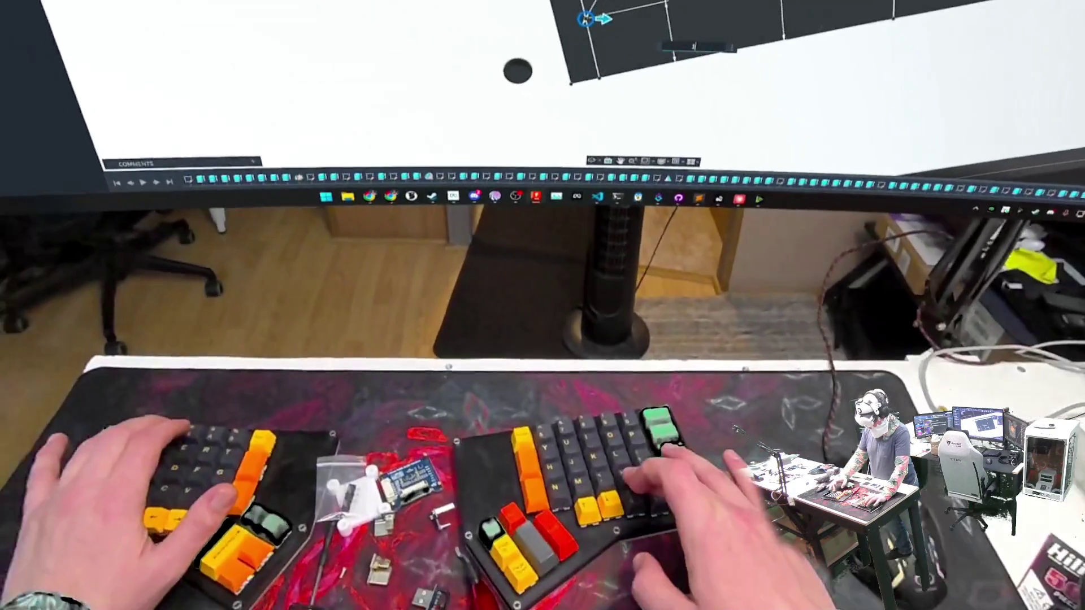
pyautogui.write('1.5')
pyautogui.press('Return')
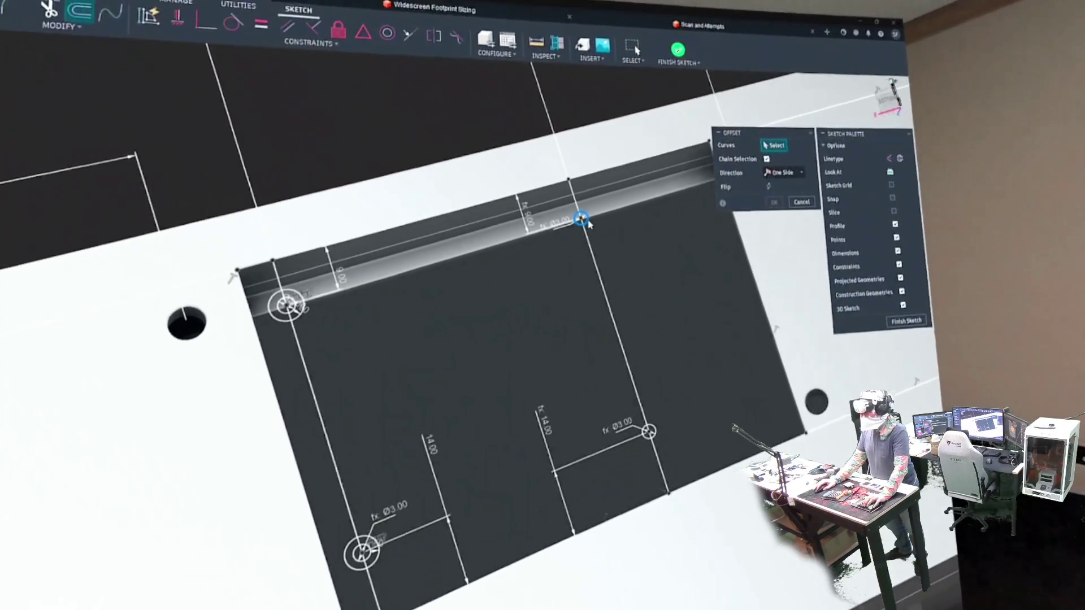
pyautogui.click(593, 224)
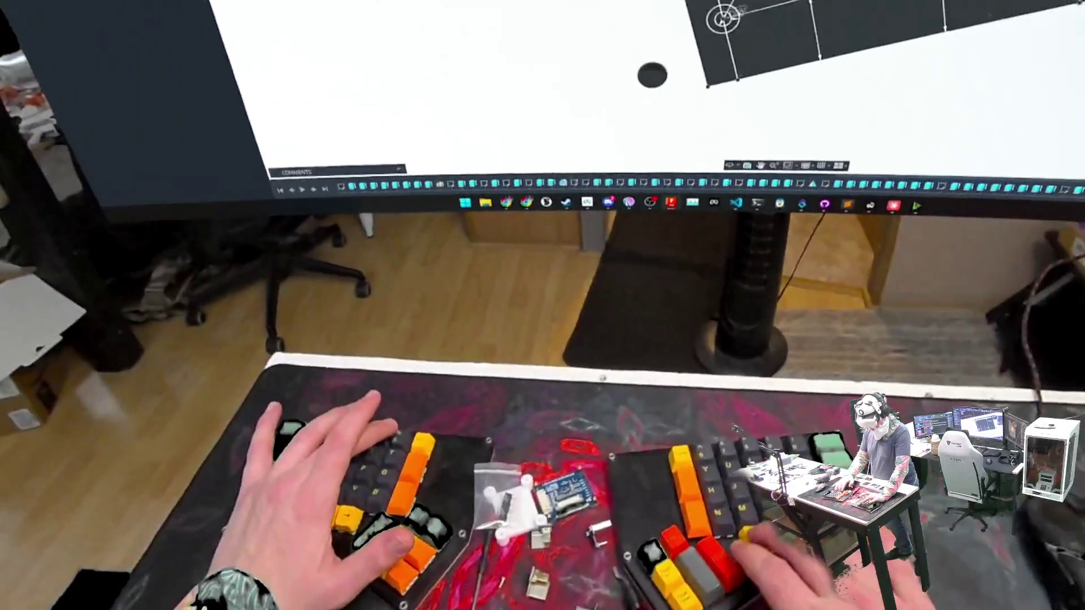
pyautogui.write('1.5')
pyautogui.press('Return')
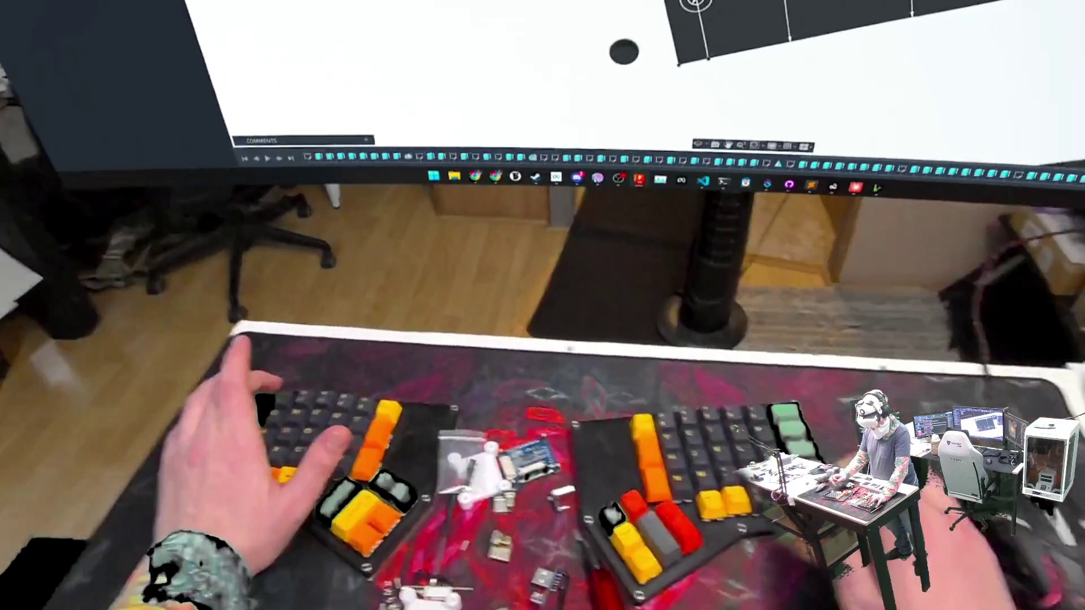
pyautogui.press('Escape')
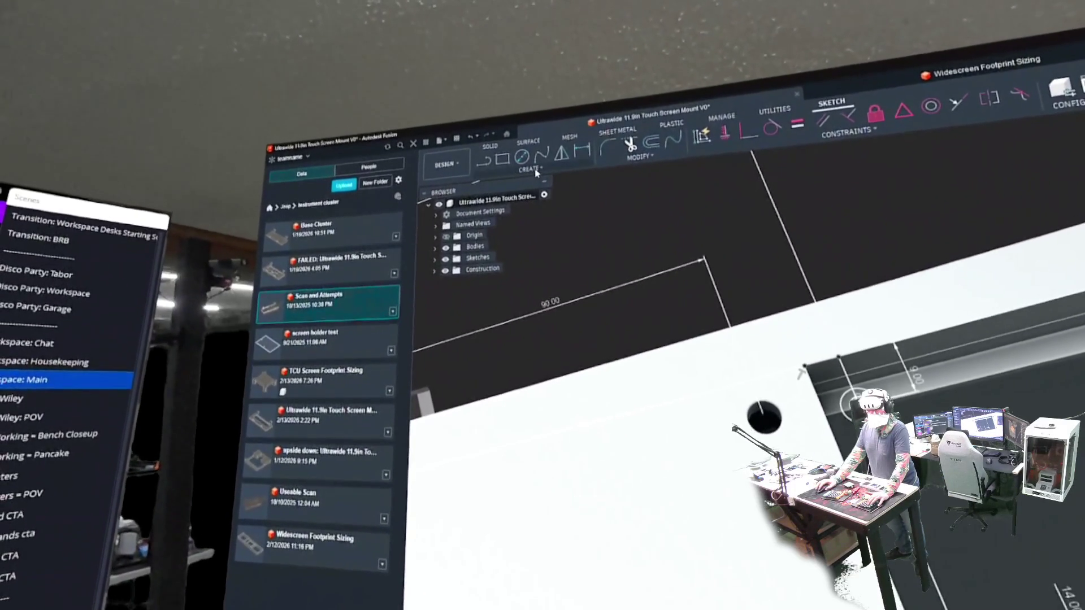
pyautogui.click(533, 169)
pyautogui.moveTo(509, 175)
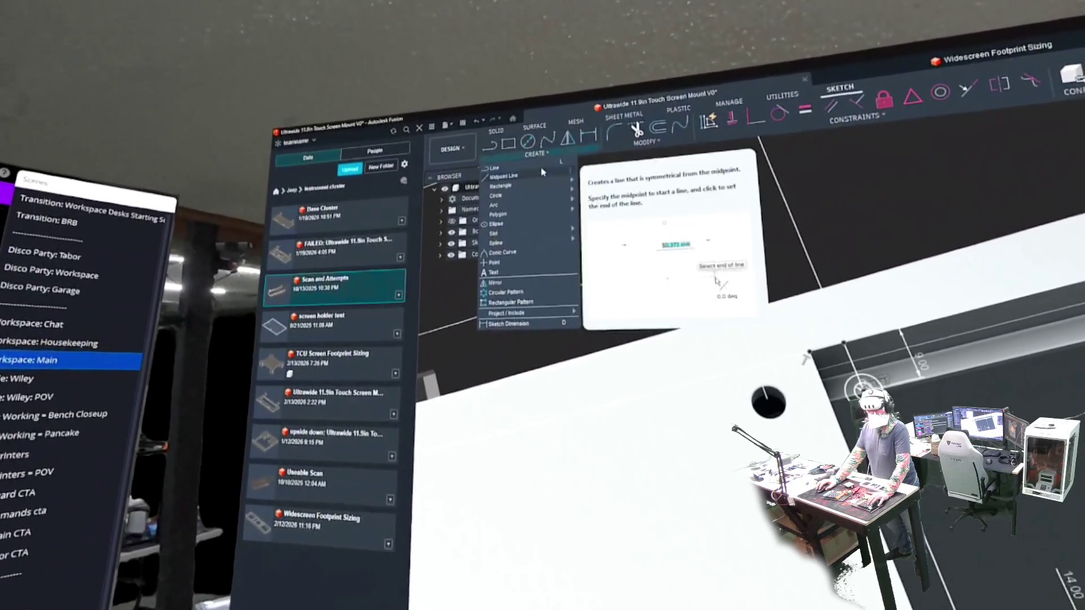
# Step: Draw lines between the hole centres and from the left hole's ring down to the pocket's bottom edge
pyautogui.click(506, 149)
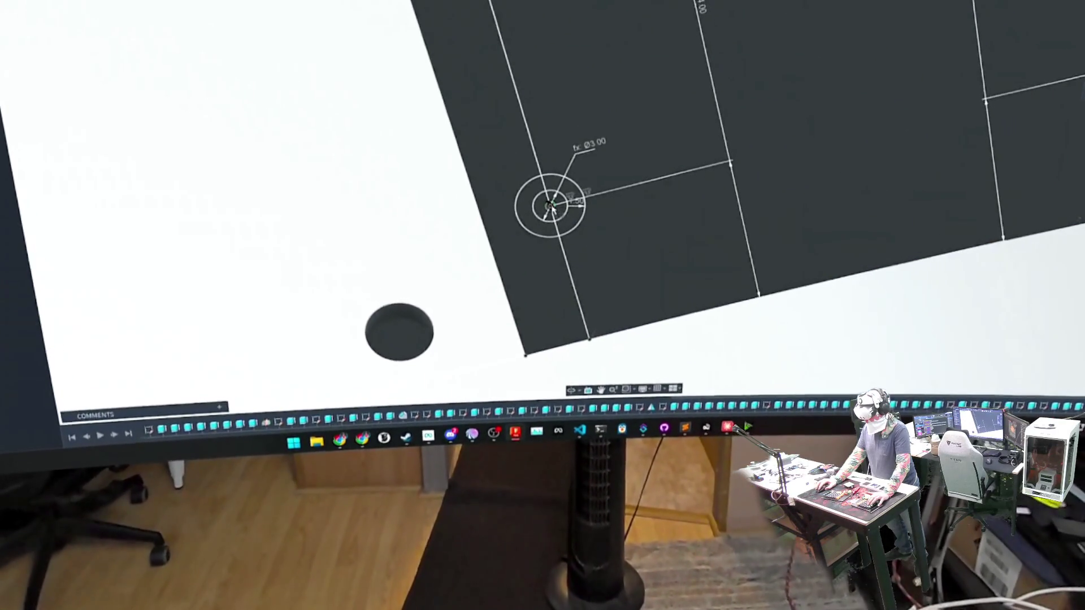
pyautogui.click(553, 201)
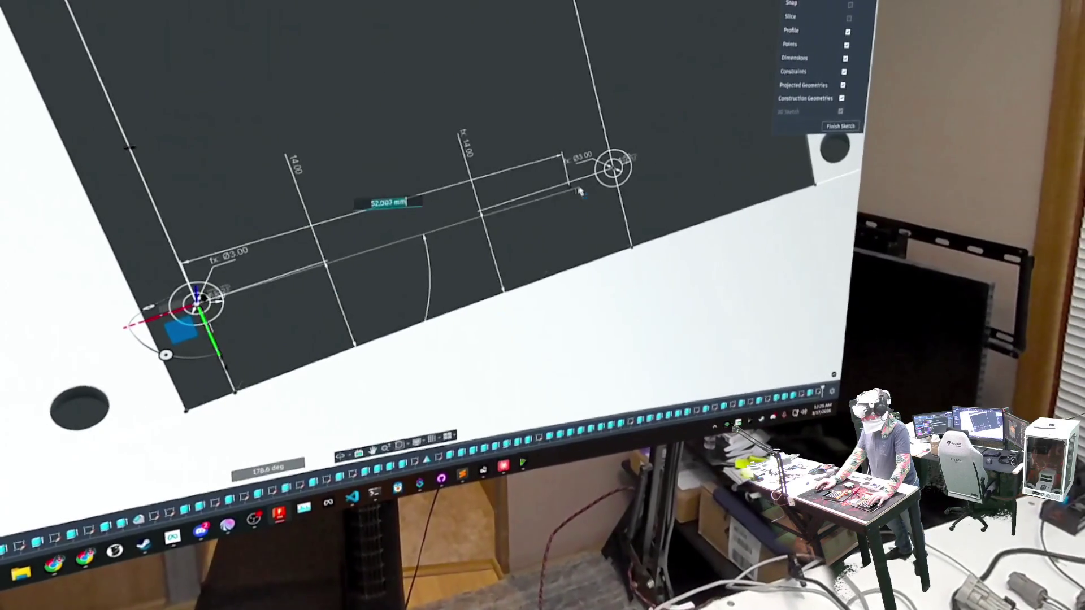
pyautogui.click(612, 170)
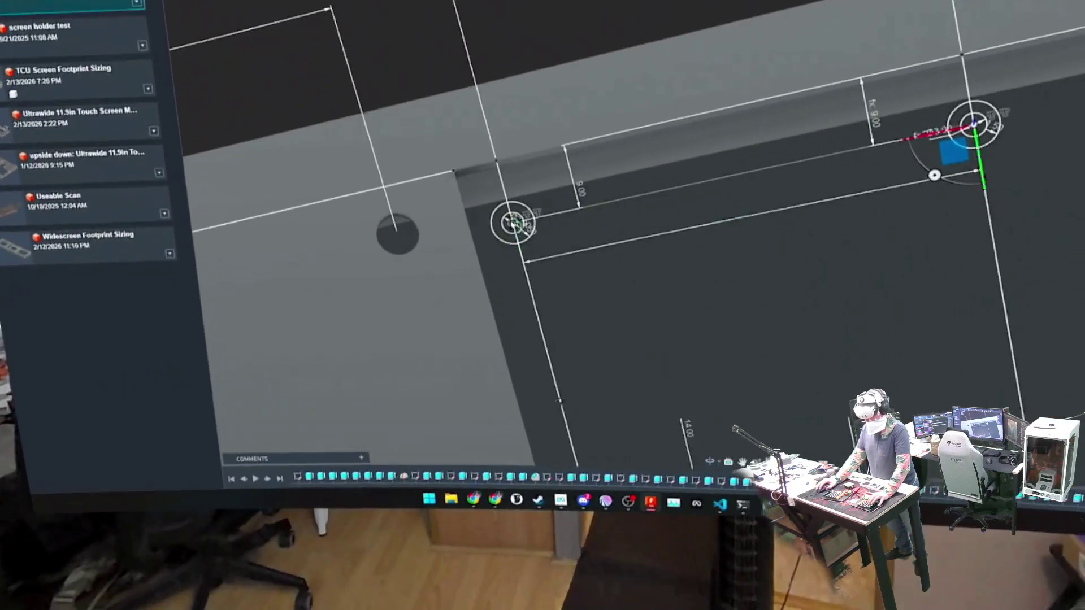
pyautogui.click(474, 234)
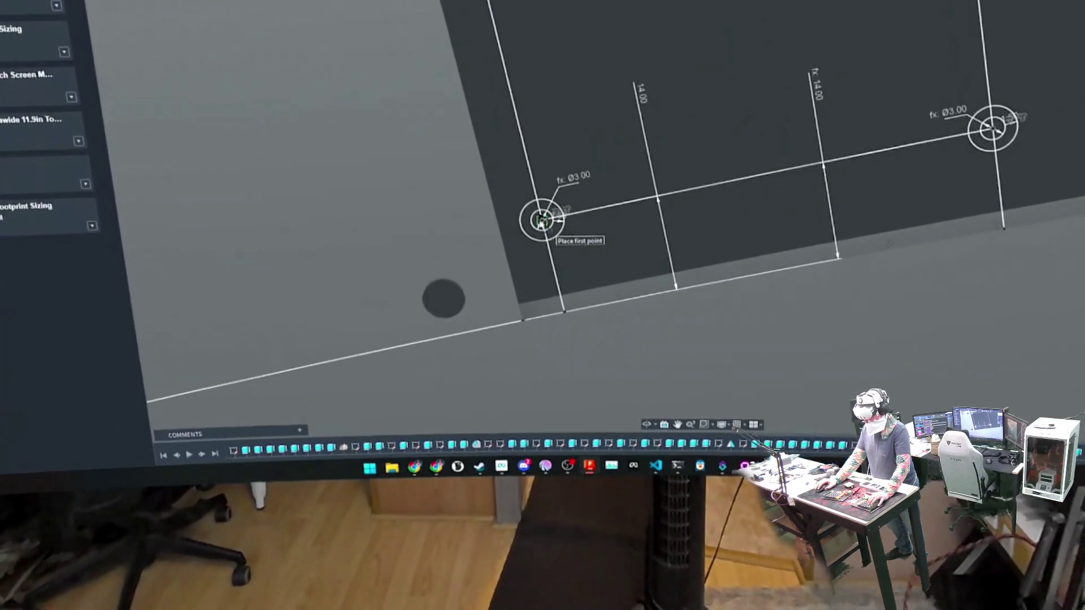
pyautogui.click(521, 240)
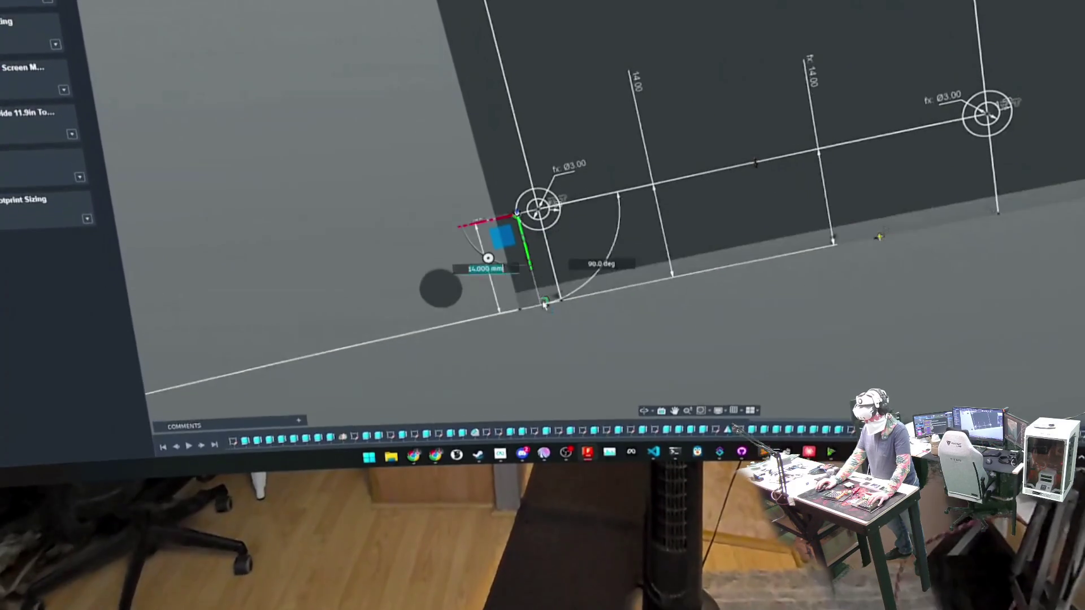
pyautogui.moveTo(528, 252); pyautogui.dragTo(523, 320)
# Step: Draw lines from the holes to the bottom edge below the right hole, the long top edge and the corner
pyautogui.click(557, 214)
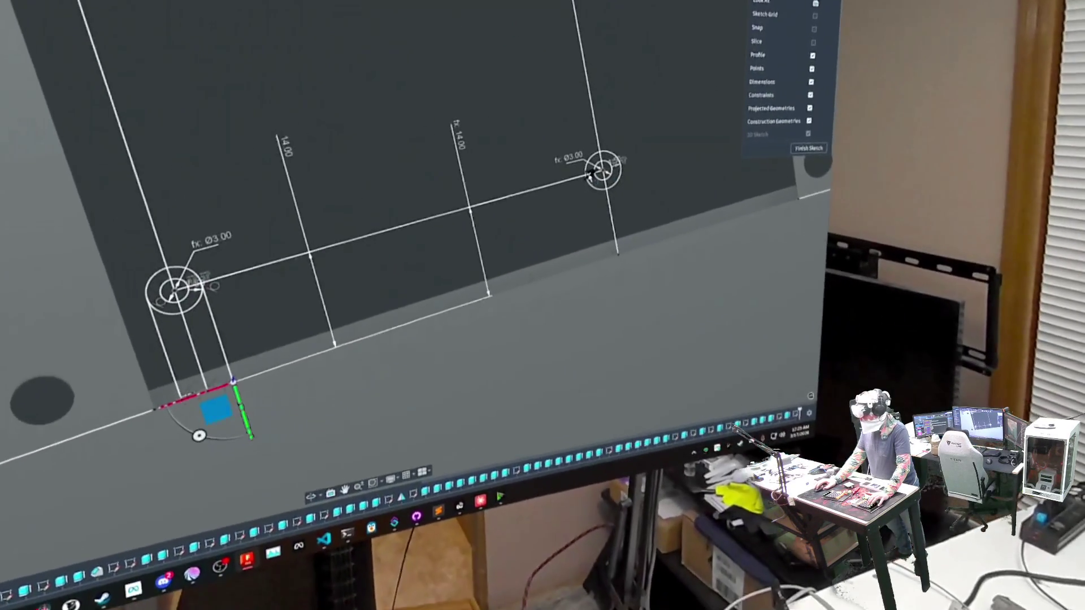
pyautogui.click(592, 174)
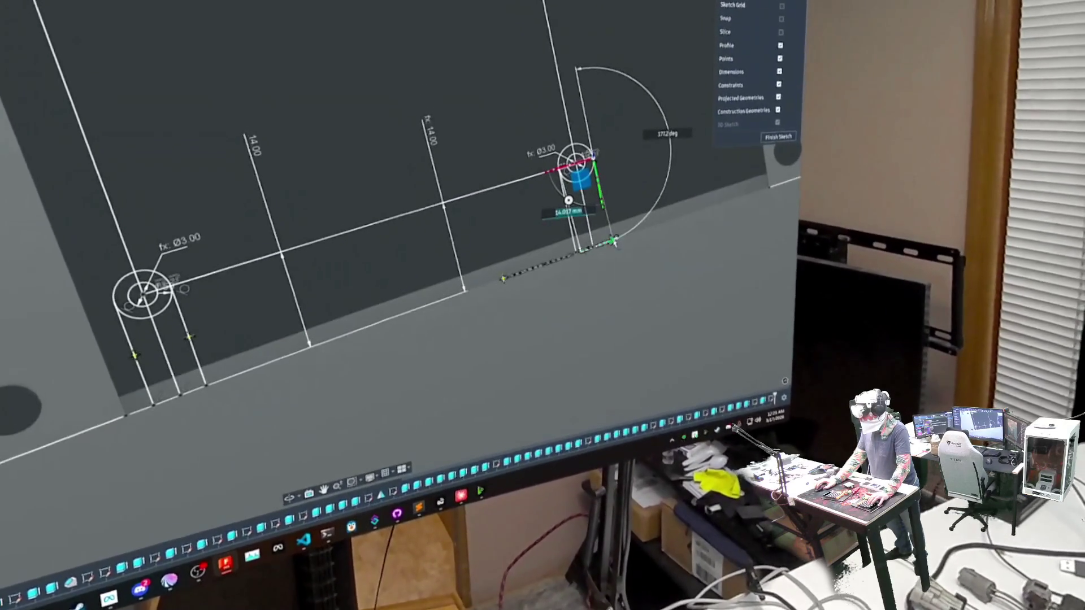
pyautogui.click(609, 235)
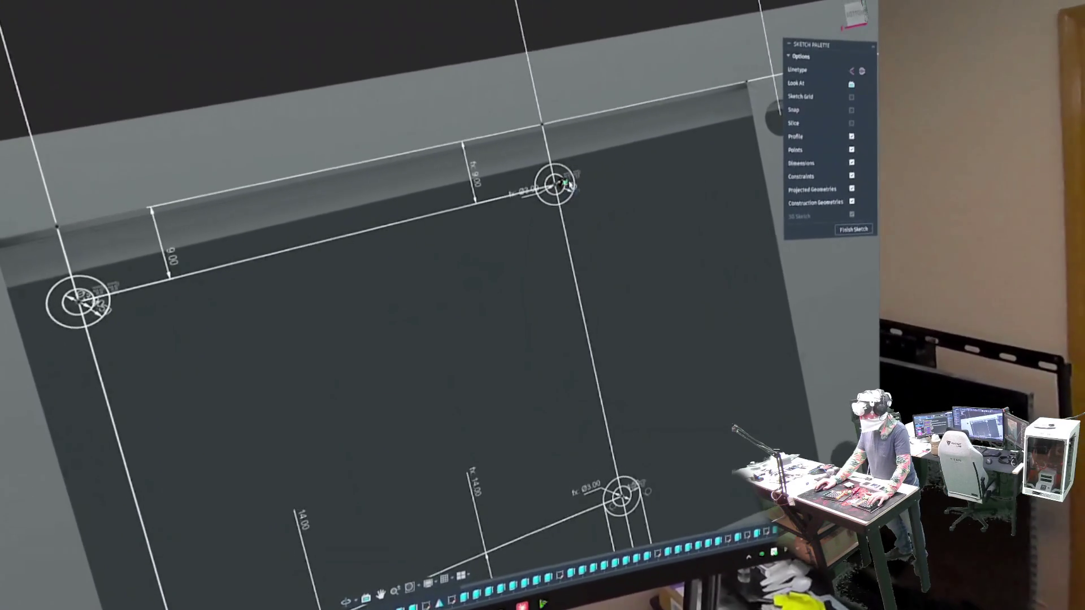
pyautogui.click(568, 175)
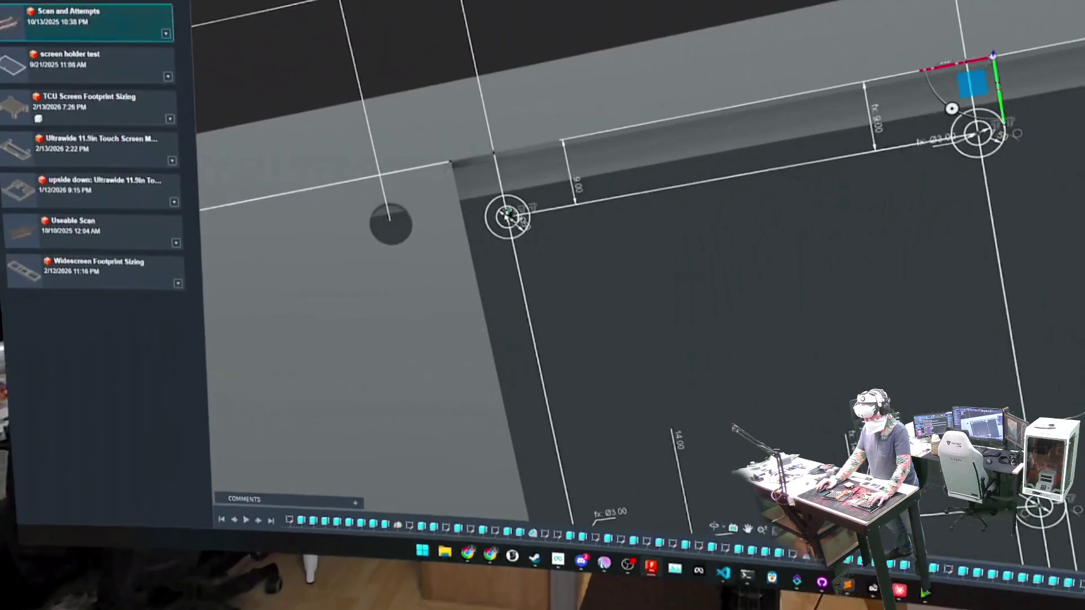
pyautogui.click(488, 201)
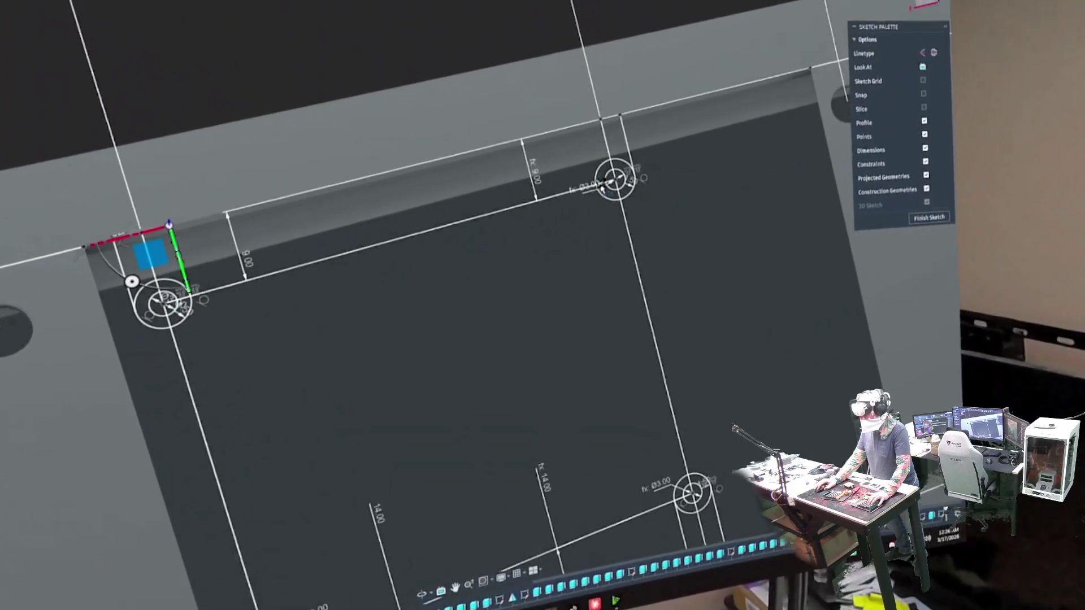
pyautogui.moveTo(182, 212); pyautogui.dragTo(594, 182)
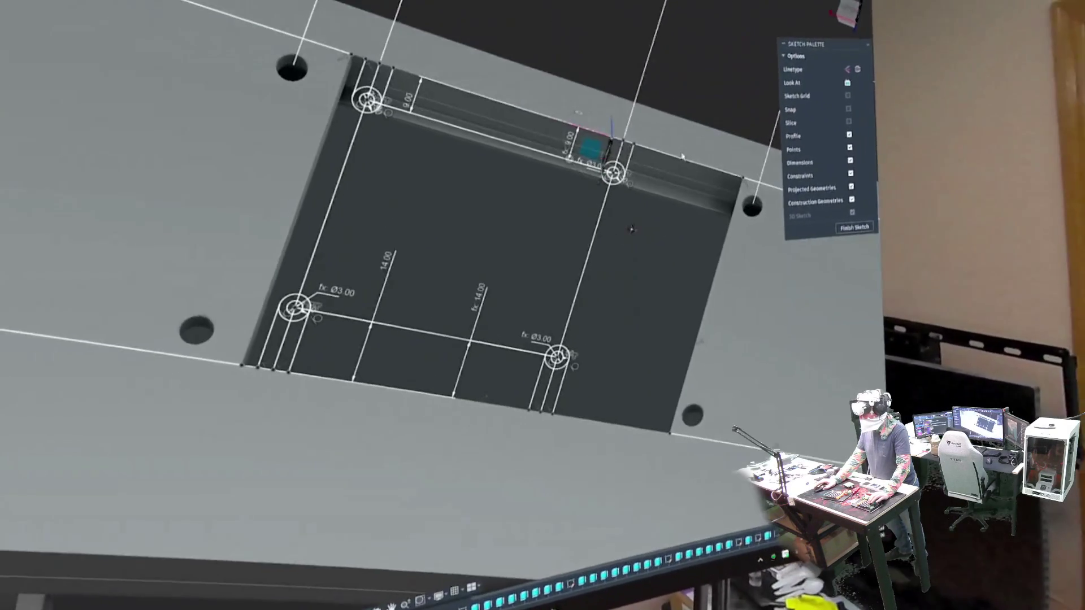
# Step: Finish the sketch and extrude the tab profiles -4.5 mm joined to the base plate
pyautogui.press('Return')
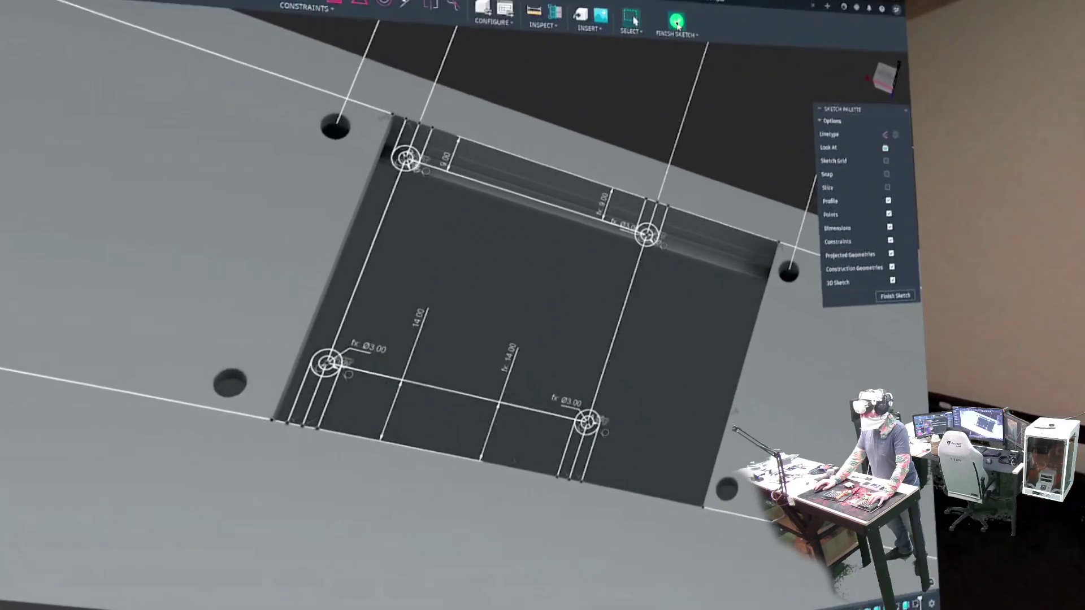
pyautogui.press('Return')
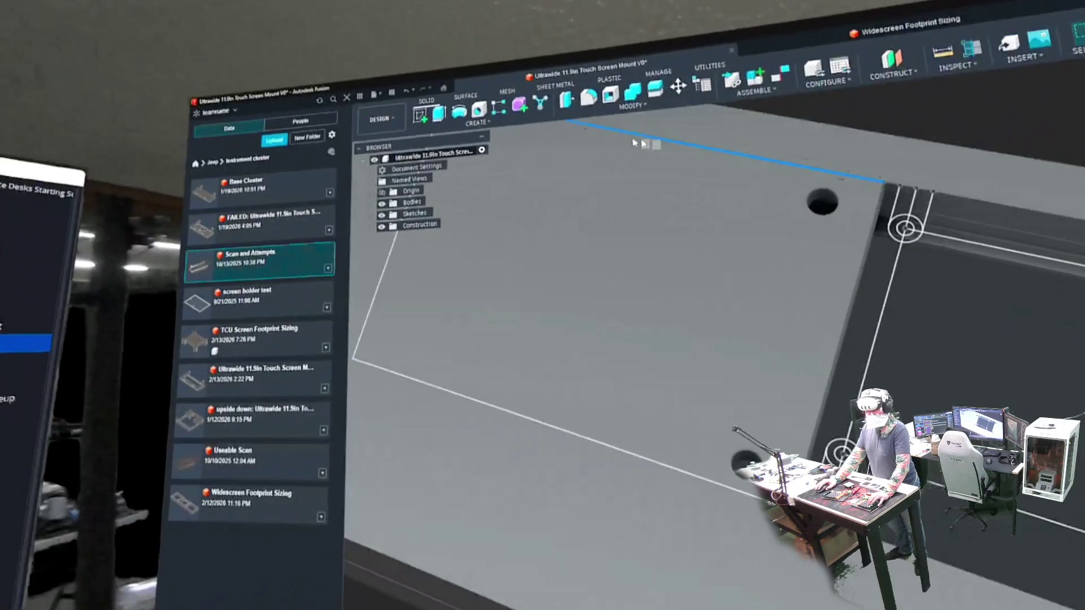
pyautogui.press('e')
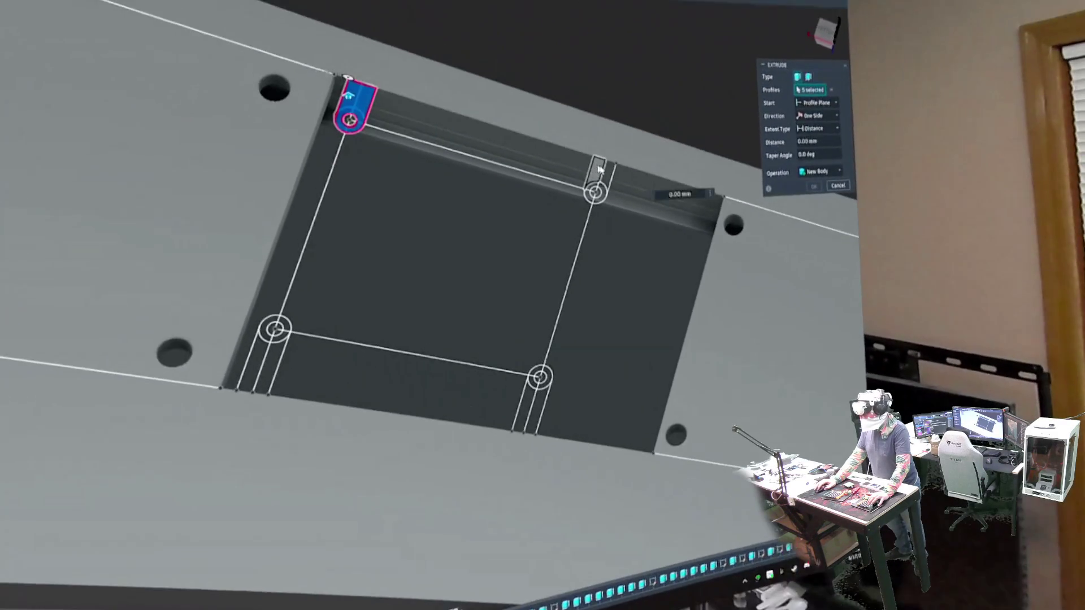
pyautogui.click(587, 153)
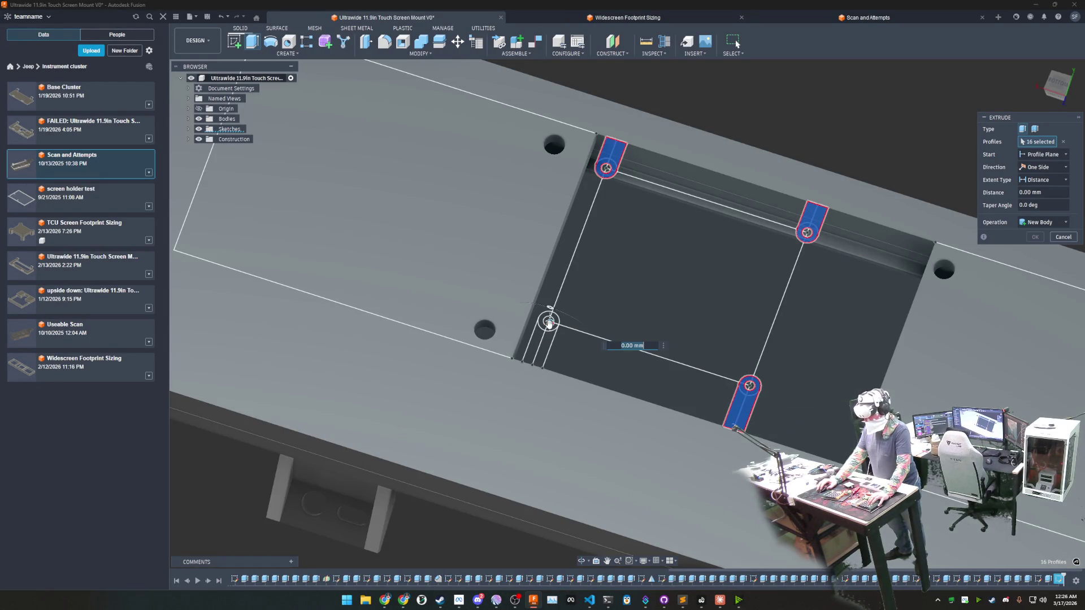
pyautogui.click(549, 342)
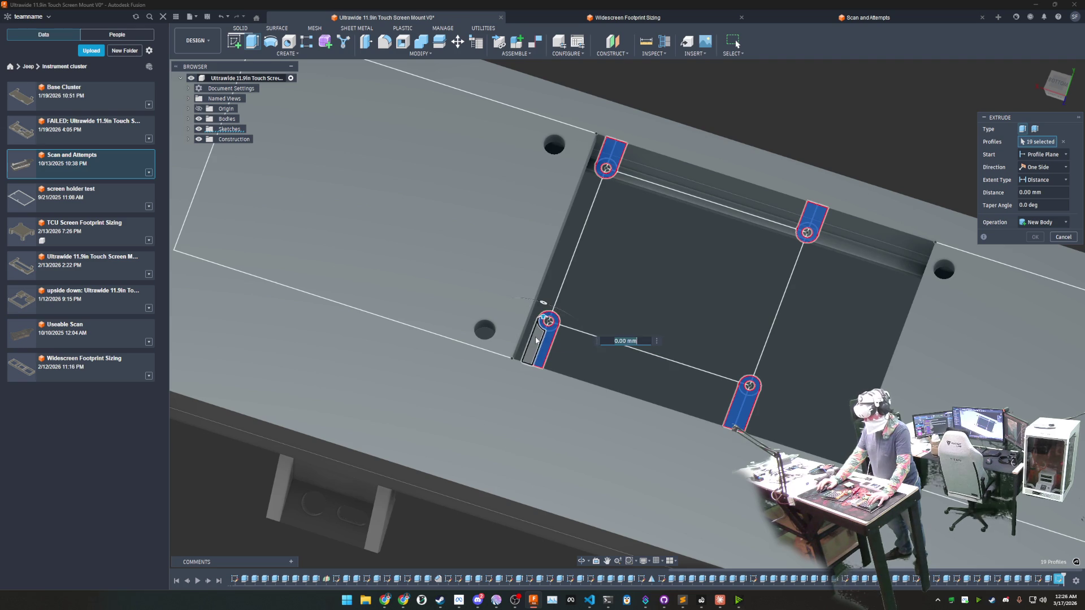
pyautogui.click(536, 340)
pyautogui.write('-')
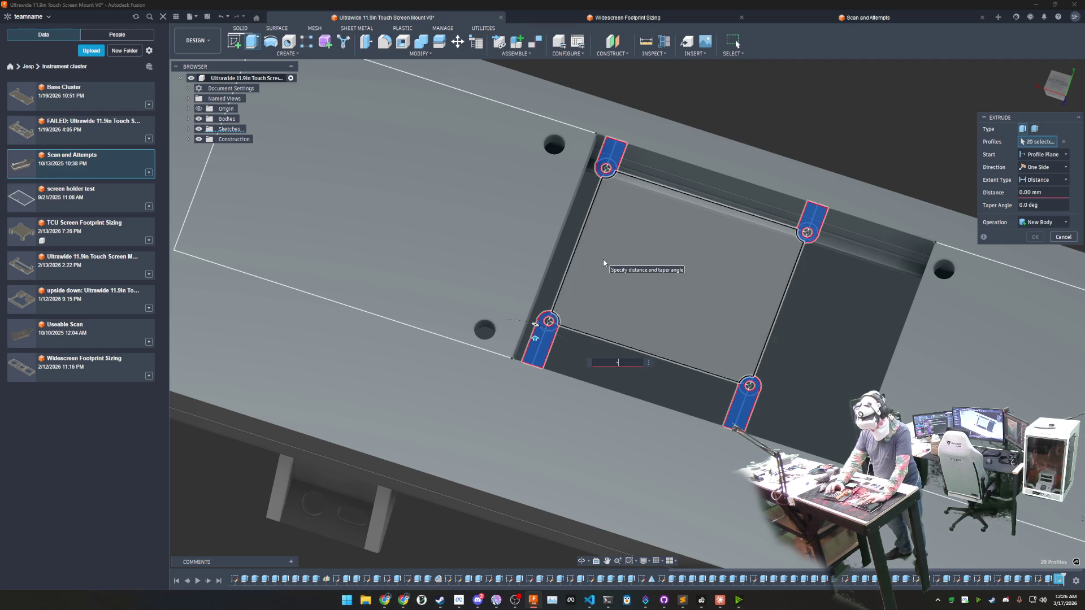
pyautogui.write('4.5')
pyautogui.press('Return')
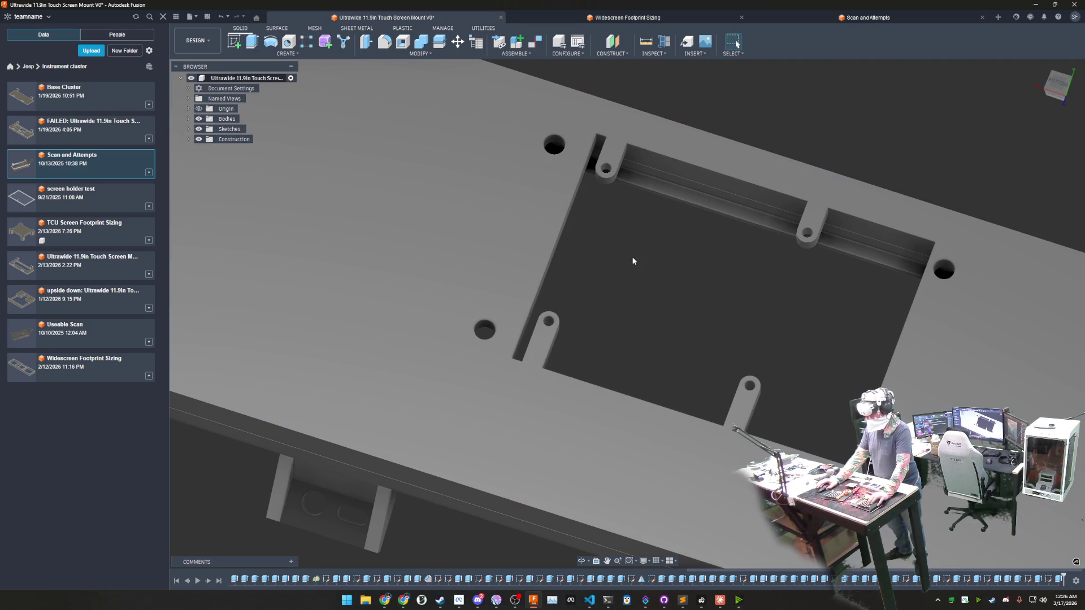
pyautogui.moveTo(668, 296)
pyautogui.keyDown('shift'); pyautogui.mouseDown(button='middle')
pyautogui.moveTo(685, 213)
pyautogui.moveTo(679, 119)
pyautogui.moveTo(679, 130)
pyautogui.mouseUp(button='middle'); pyautogui.keyUp('shift')
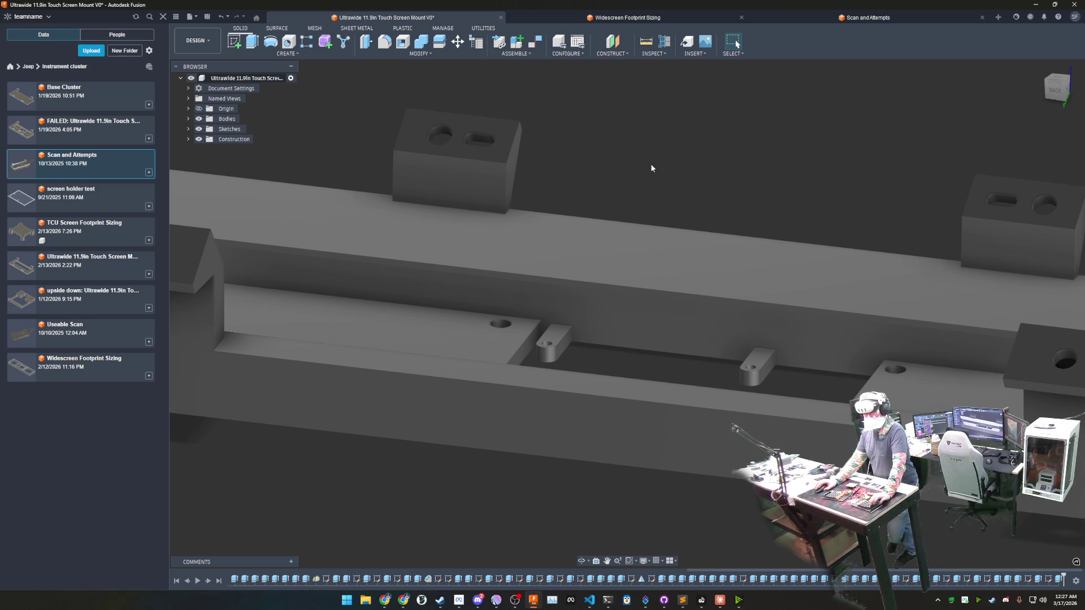
# Step: Inspect the new tabs from above, then reopen the tab sketch from the timeline
pyautogui.moveTo(632, 159)
pyautogui.keyDown('shift'); pyautogui.mouseDown(button='middle')
pyautogui.moveTo(644, 280)
pyautogui.moveTo(670, 292)
pyautogui.mouseUp(button='middle'); pyautogui.keyUp('shift')
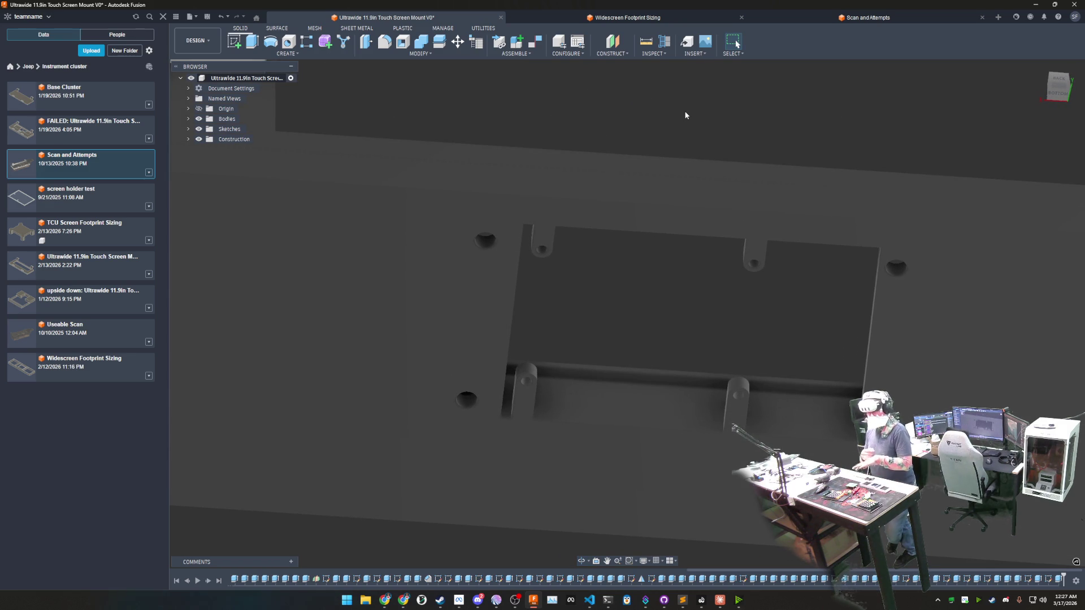
pyautogui.doubleClick(1061, 579)
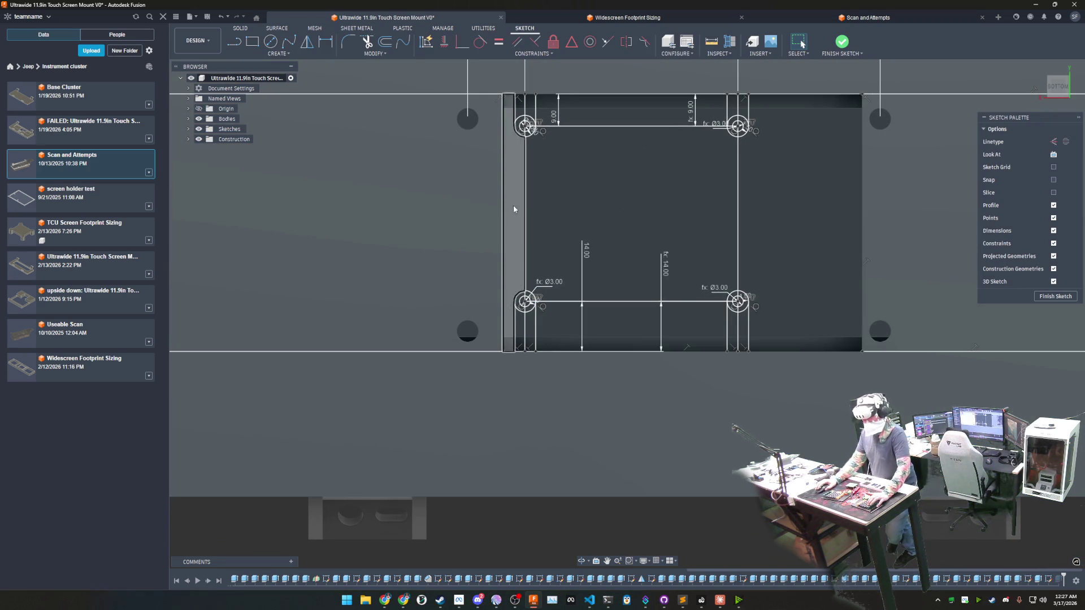
# Step: Place center-diameter circles on the lower-left and upper-right outer holes, then finish the sketch
pyautogui.click(271, 43)
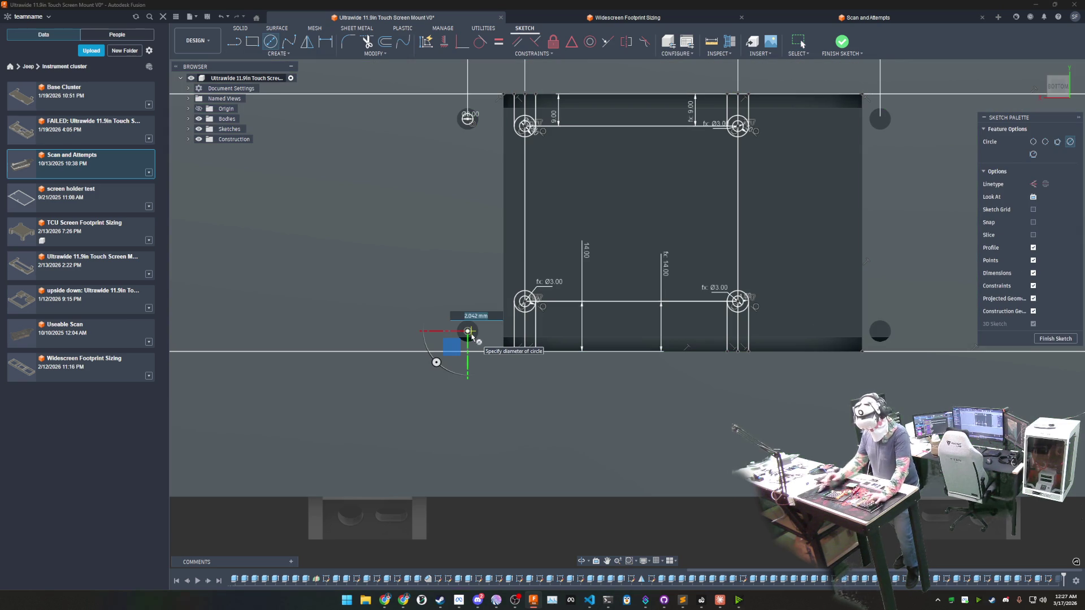
pyautogui.click(469, 334)
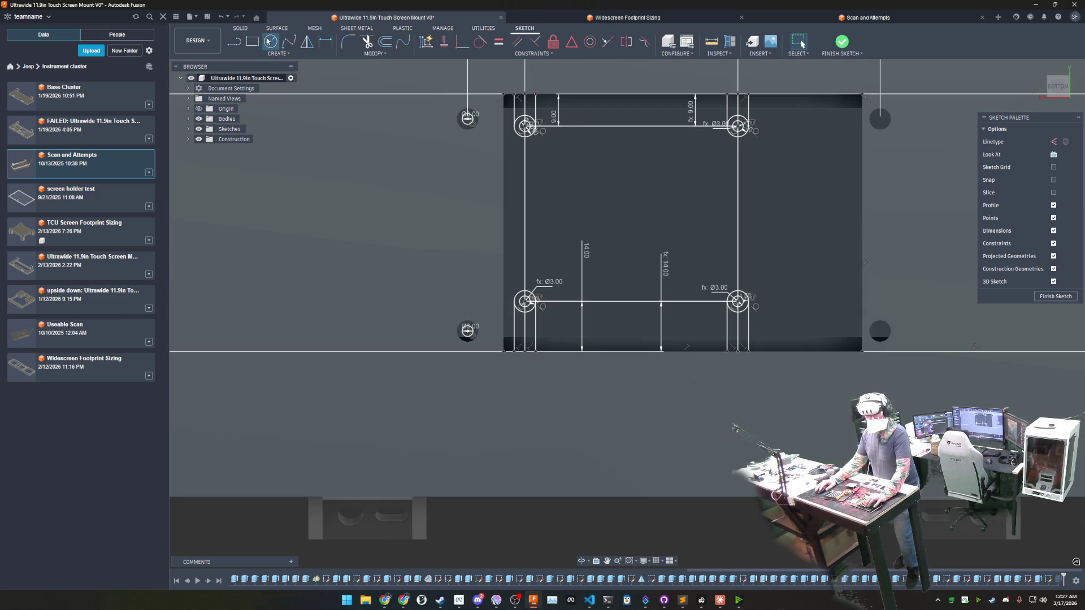
pyautogui.press('c')
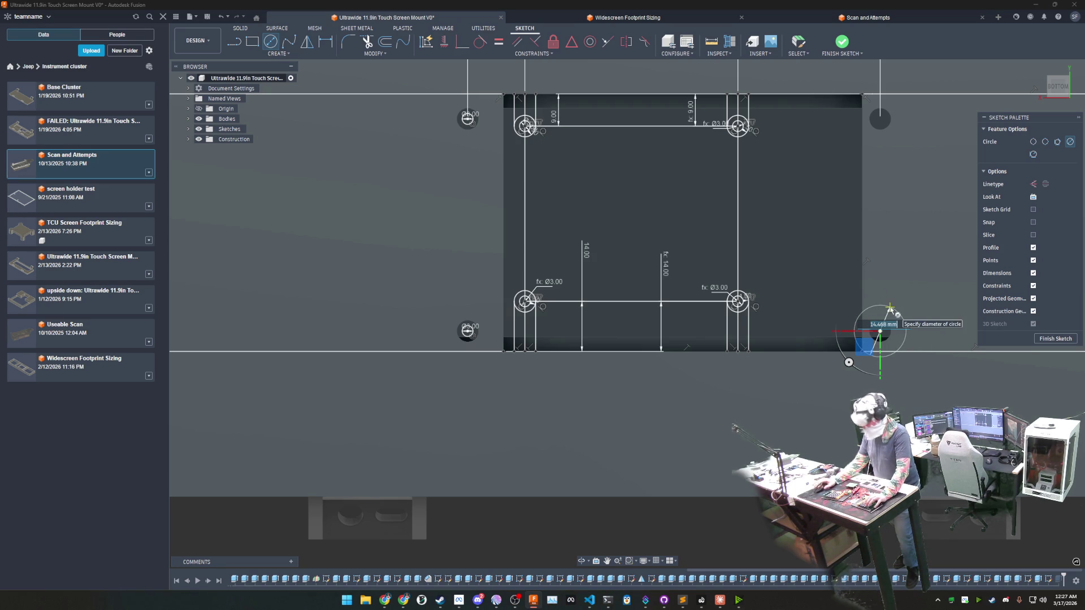
pyautogui.press('Escape')
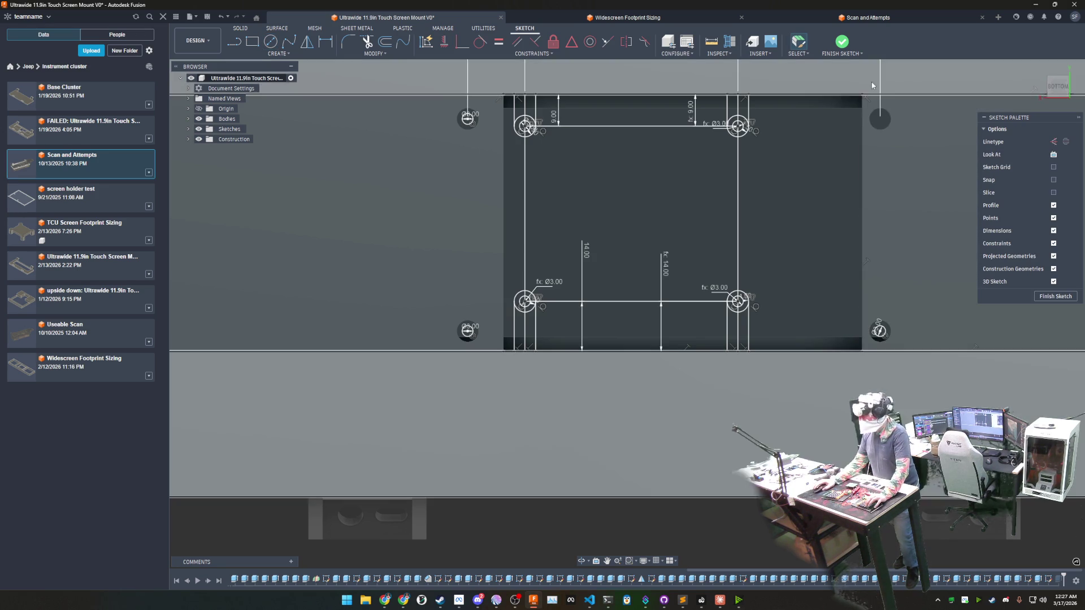
pyautogui.moveTo(793, 163); pyautogui.dragTo(489, 220, button='middle')
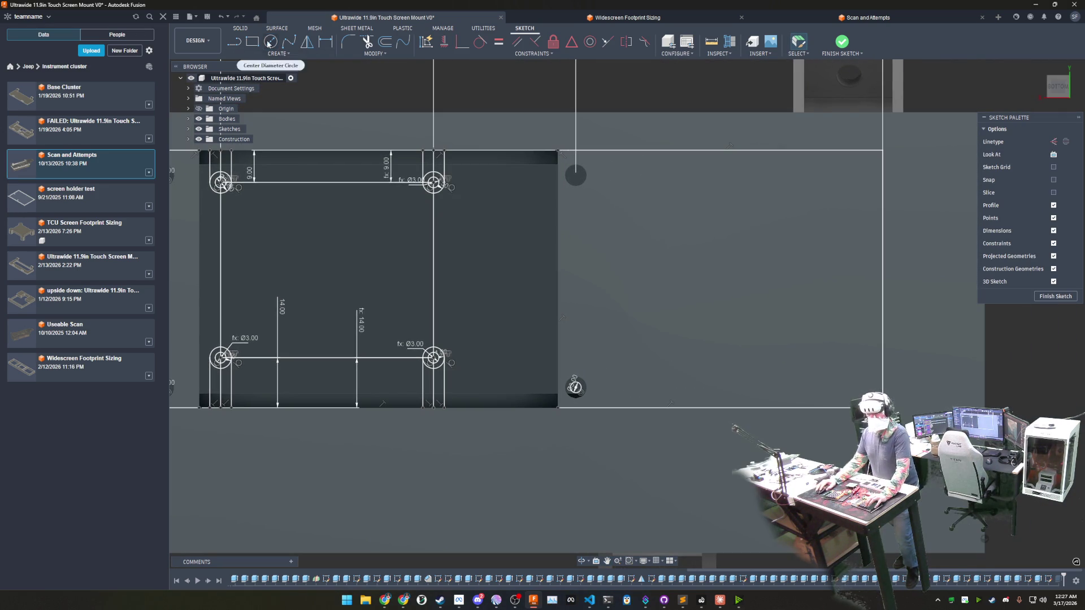
pyautogui.click(576, 177)
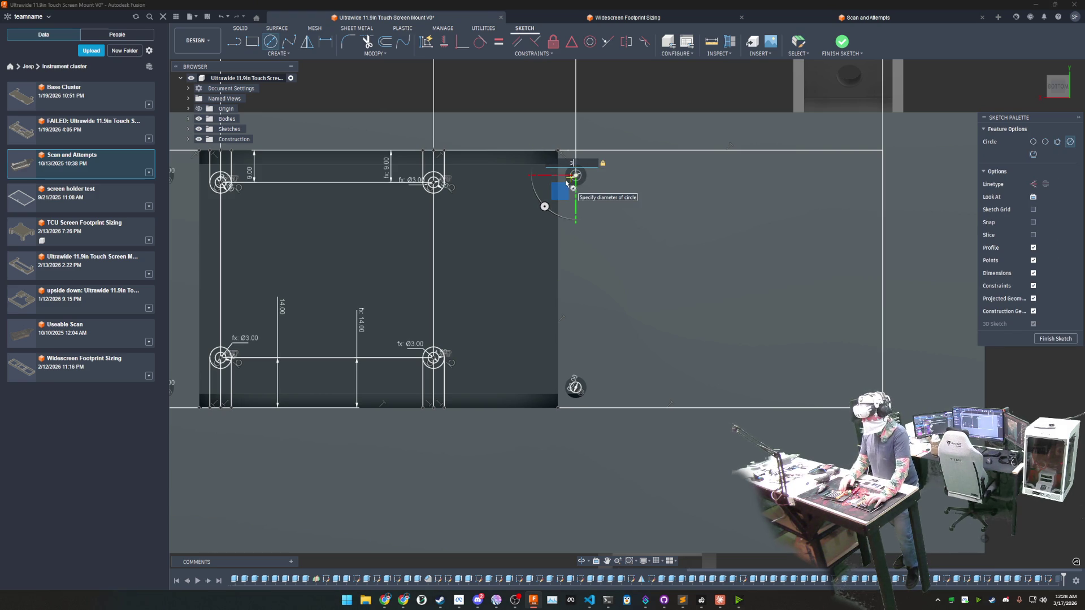
pyautogui.press('Return')
pyautogui.press('Escape')
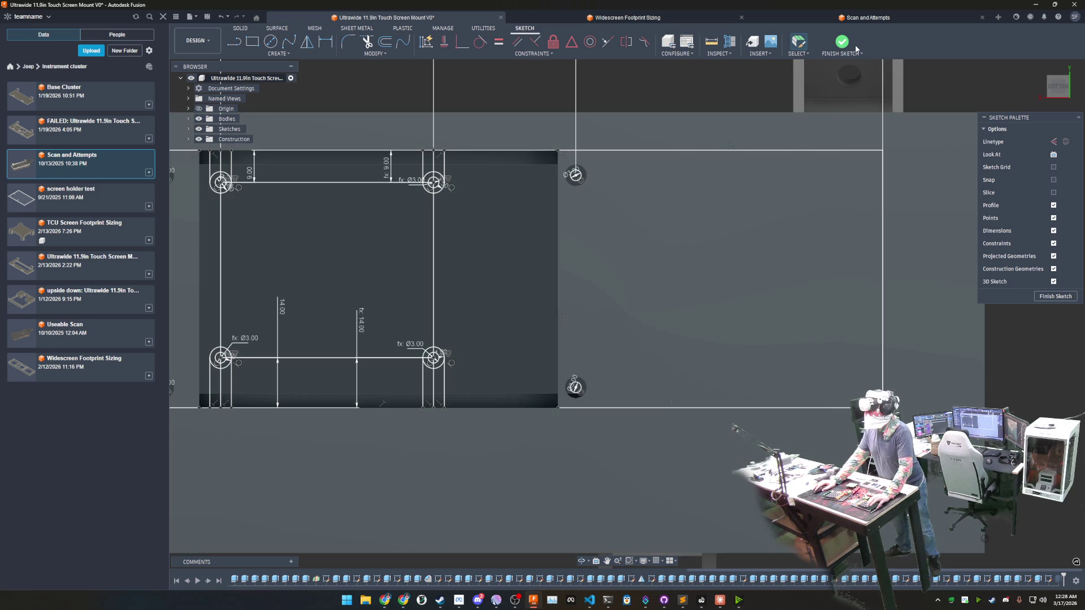
pyautogui.click(843, 45)
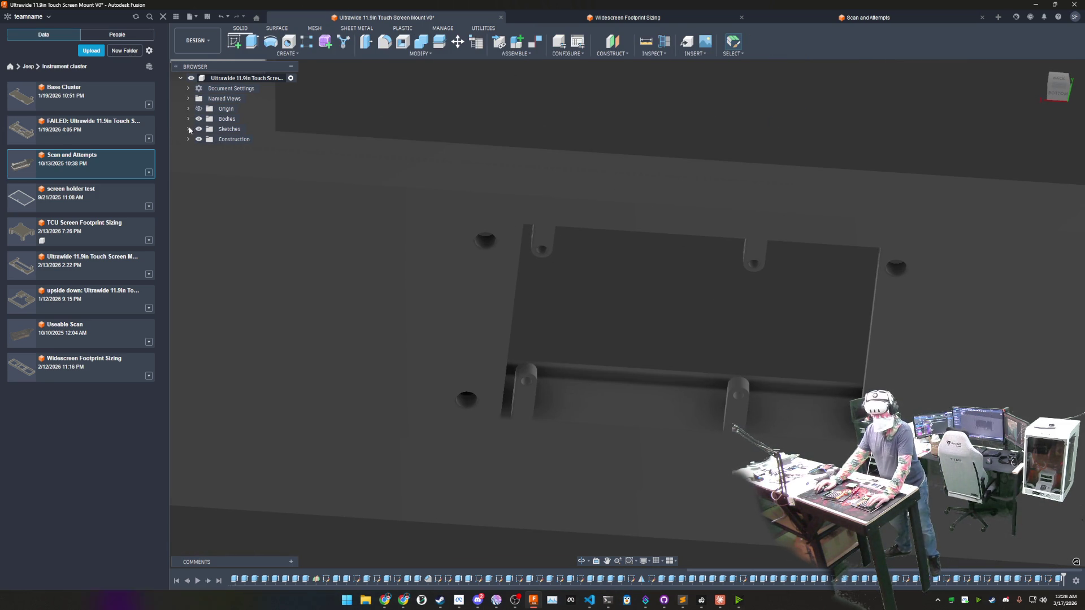
# Step: Show Sketch57 and extrude the outer boss circles 4 mm joined to the base plate
pyautogui.click(189, 129)
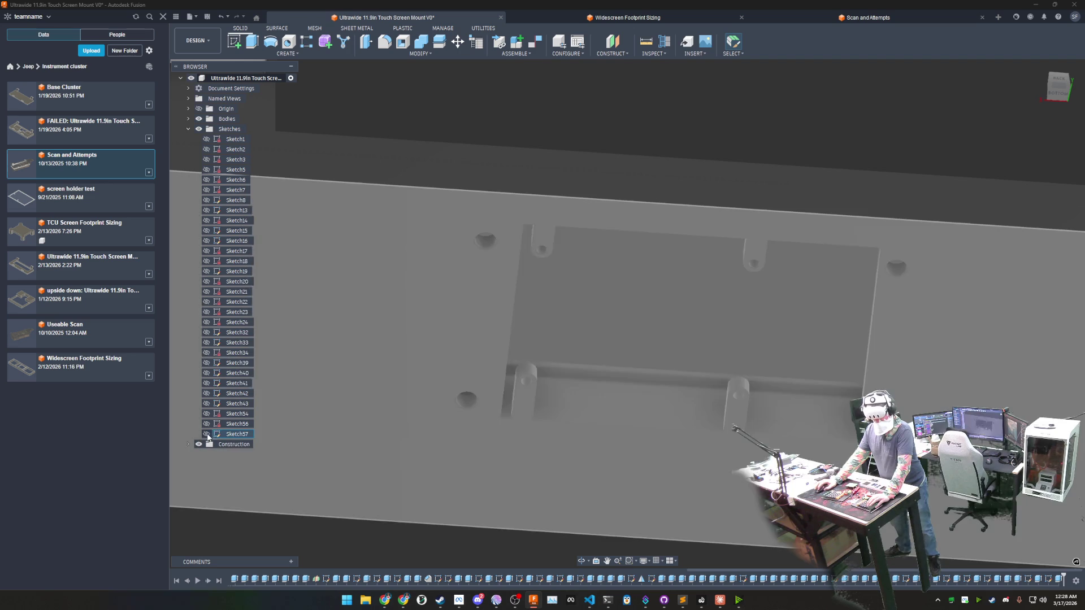
pyautogui.click(206, 434)
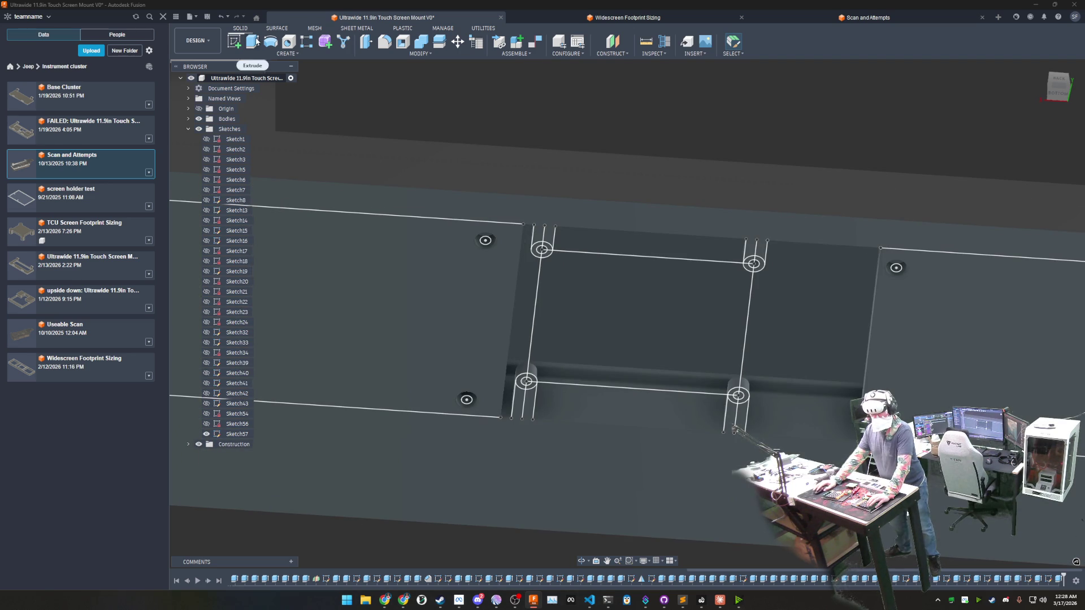
pyautogui.press('e')
pyautogui.click(485, 239)
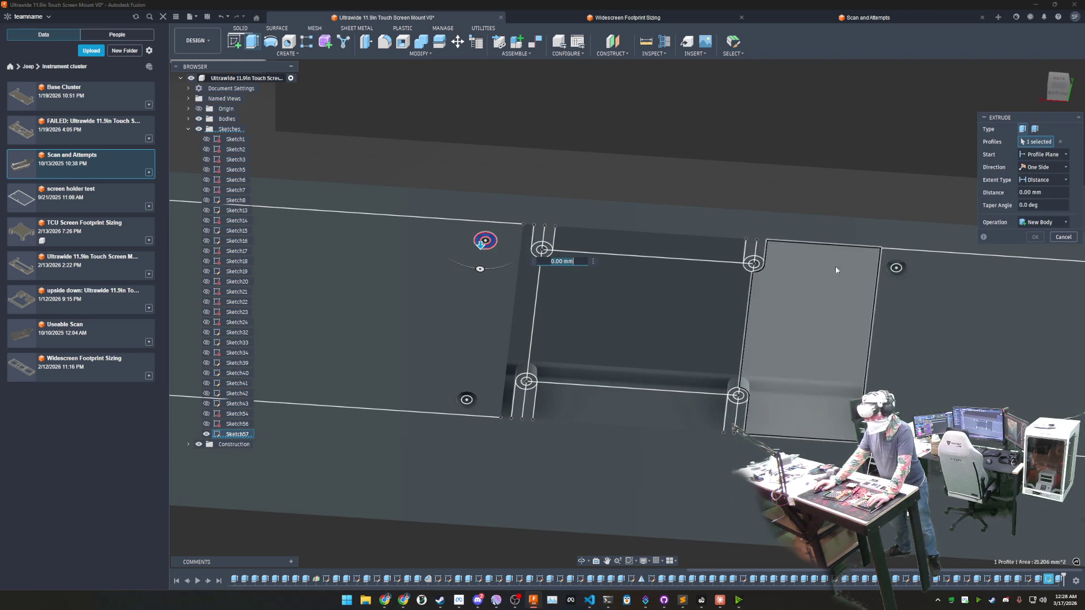
pyautogui.click(892, 273)
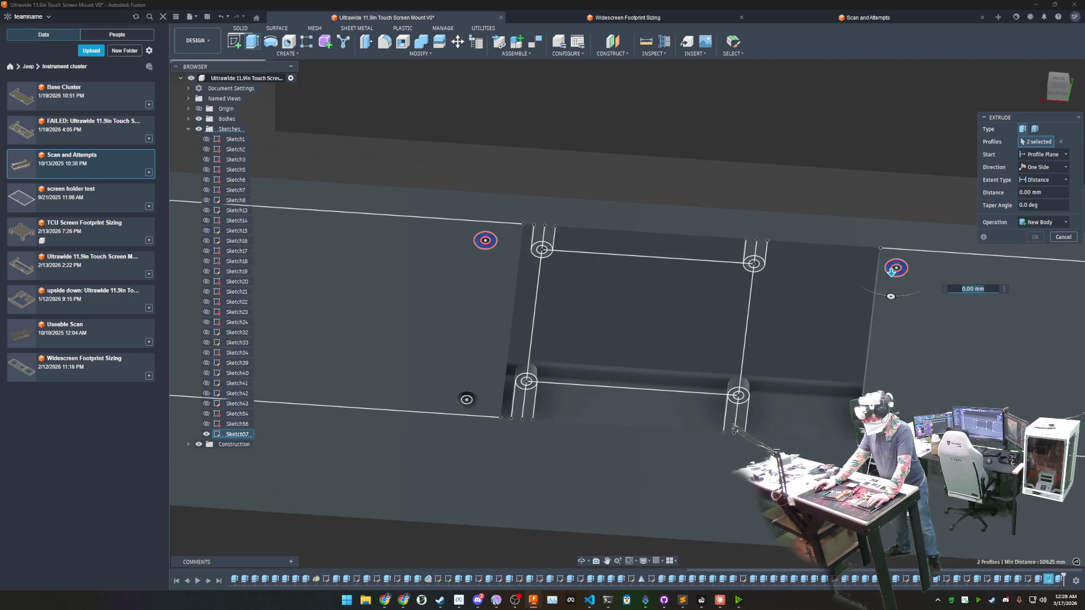
pyautogui.click(546, 394)
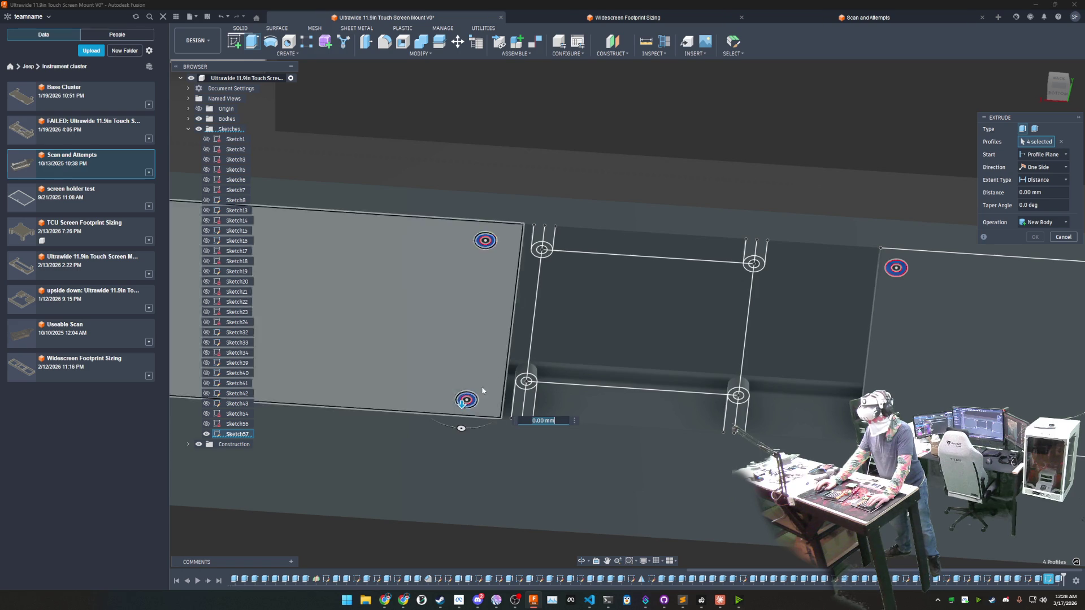
pyautogui.keyDown('shift'); pyautogui.moveTo(476, 401); pyautogui.dragTo(393, 352, button='middle'); pyautogui.keyUp('shift')
pyautogui.write('-5.25')
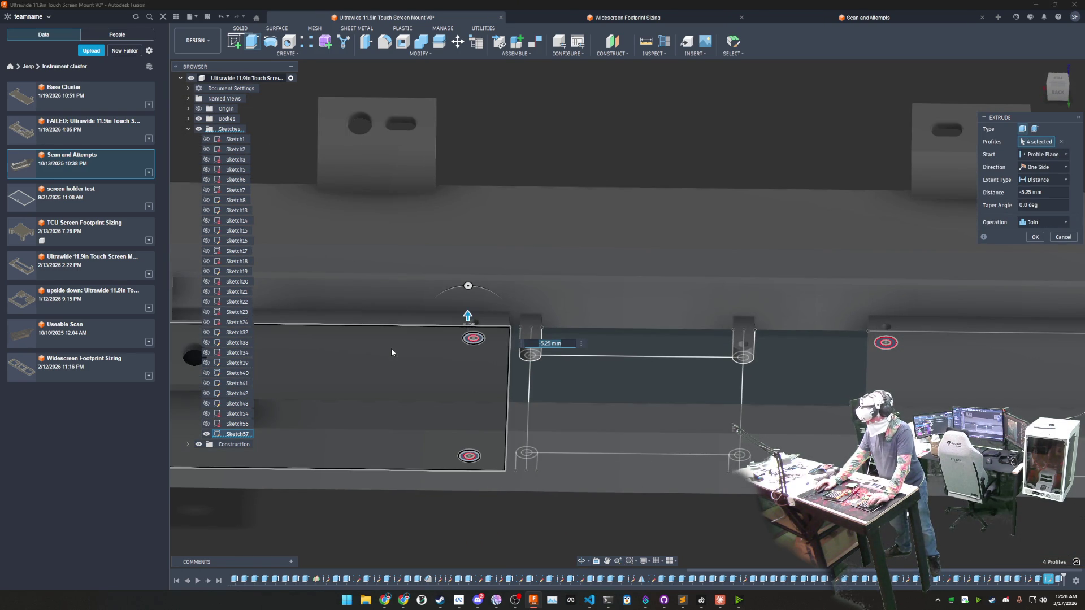
pyautogui.write('-4')
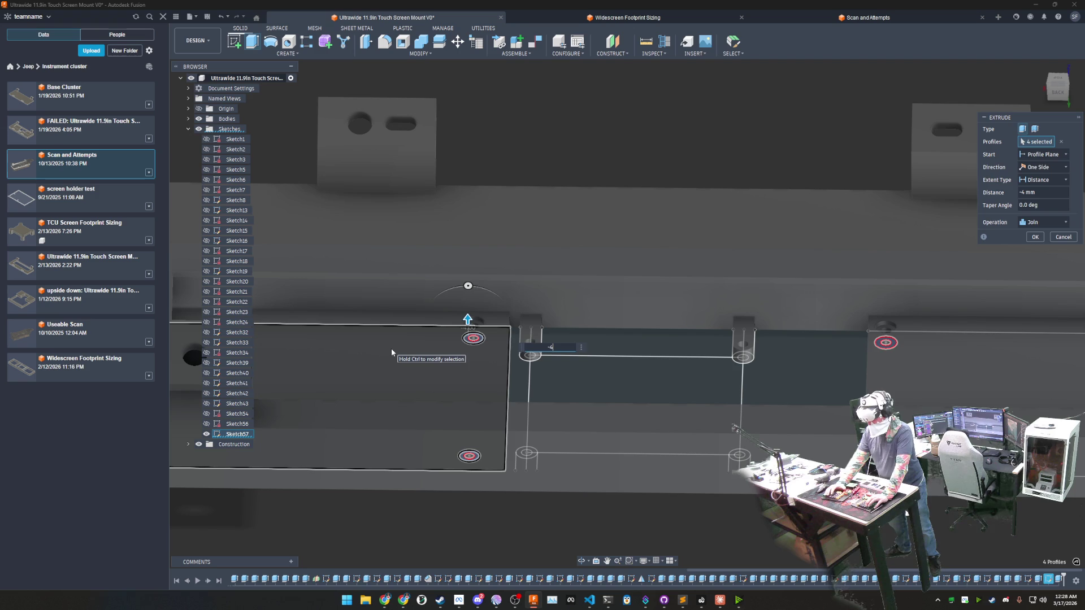
pyautogui.press('Return')
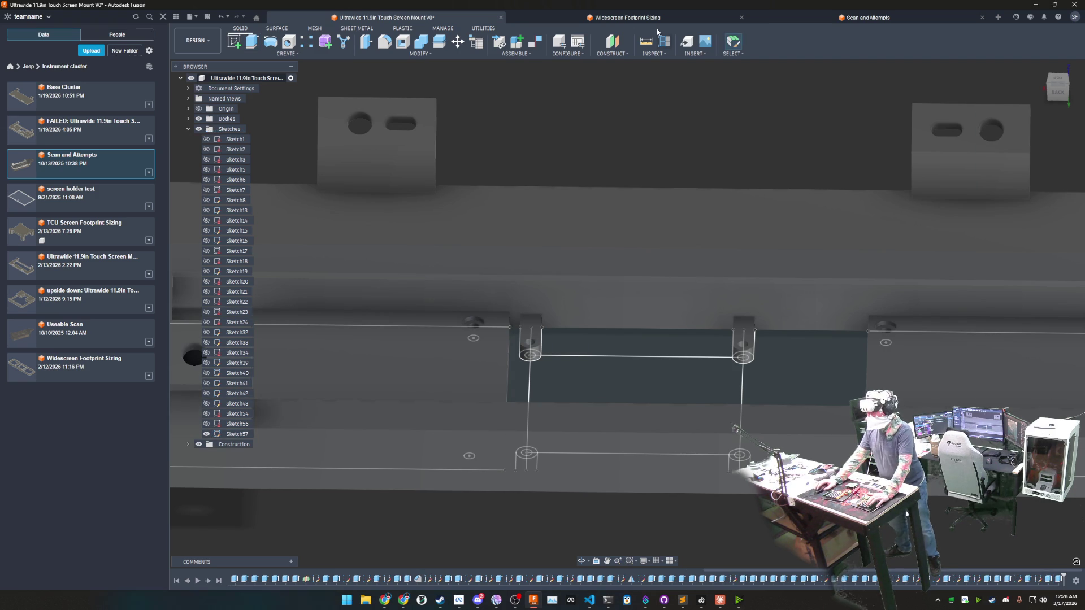
pyautogui.click(653, 18)
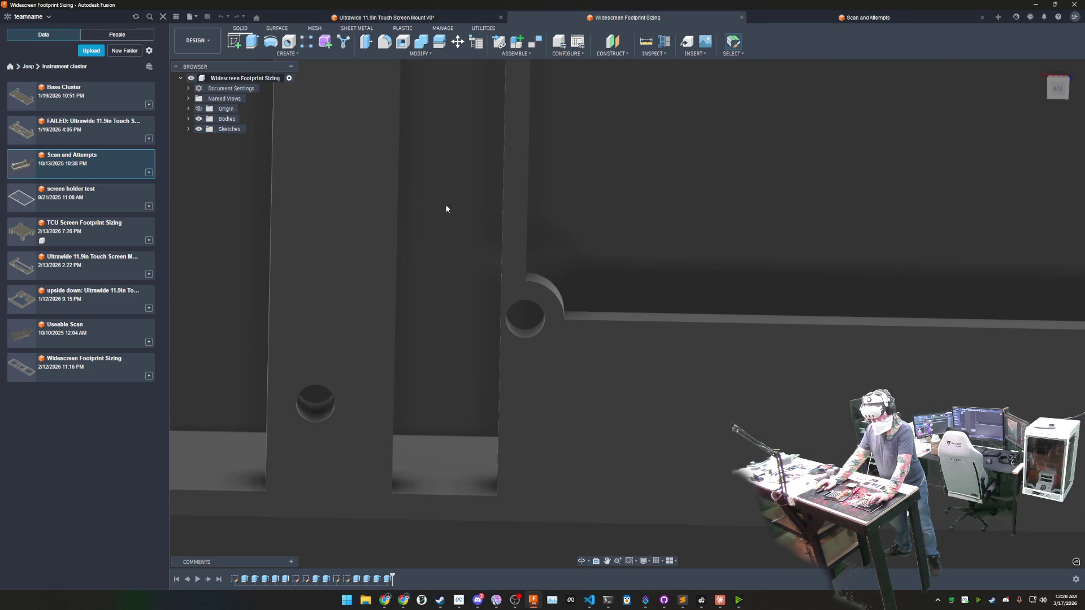
# Step: Measure the 1.25 mm recess from a reference hole's ring face to the top face, then return to the mount
pyautogui.keyDown('shift'); pyautogui.moveTo(445, 208); pyautogui.dragTo(445, 309, button='middle'); pyautogui.keyUp('shift')
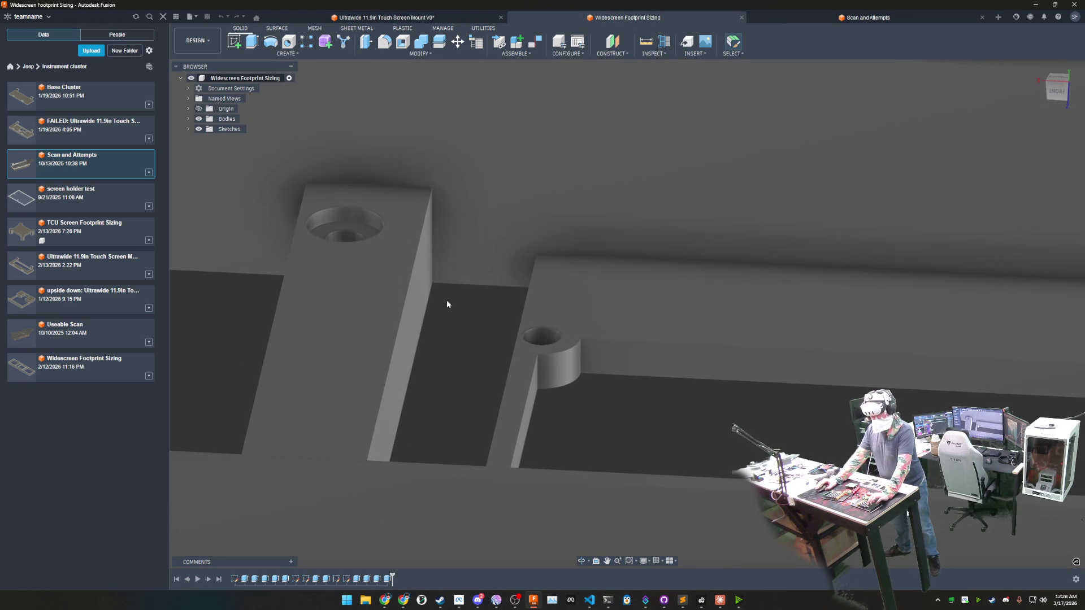
pyautogui.press('i')
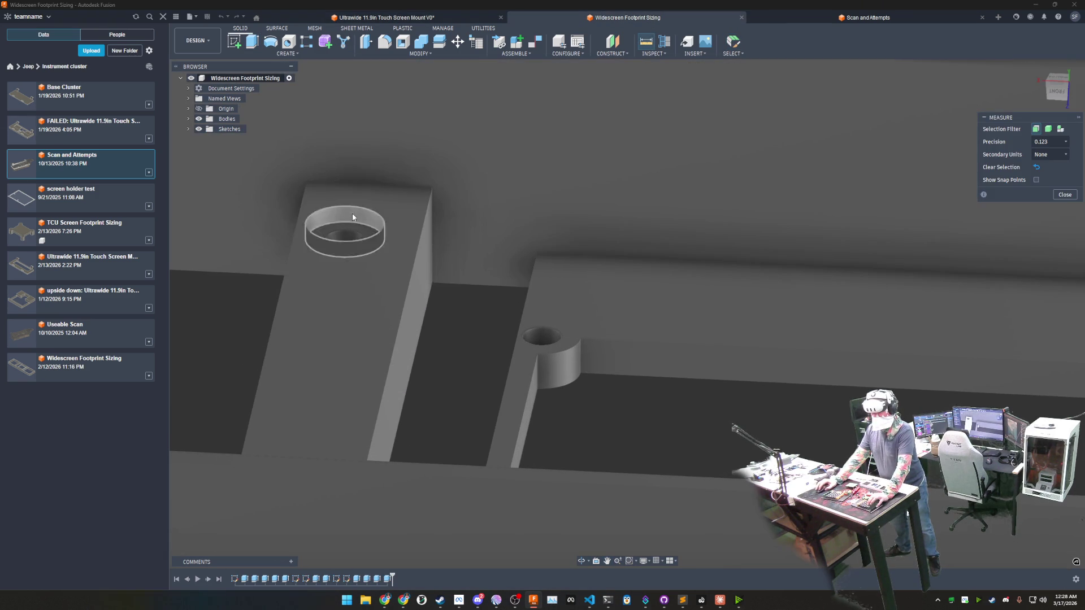
pyautogui.click(328, 241)
pyautogui.click(321, 396)
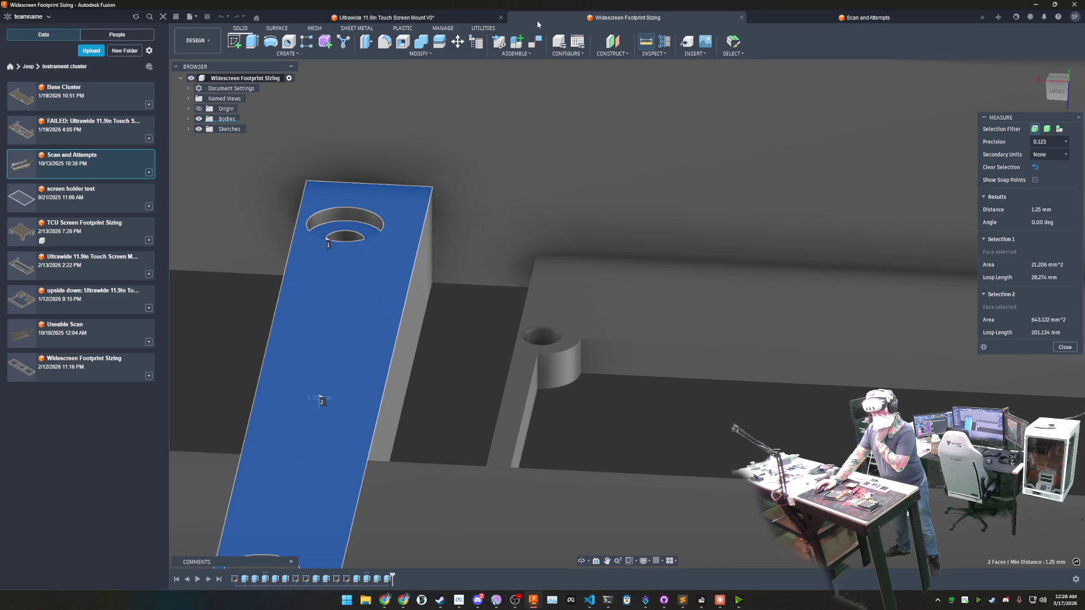
pyautogui.click(466, 16)
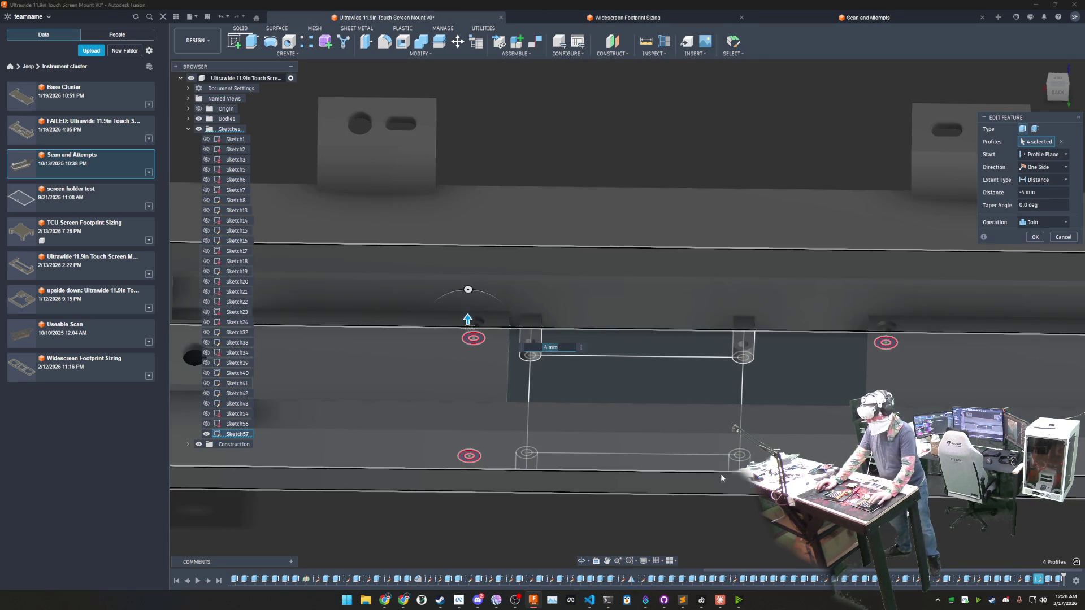
# Step: Set the boss extrusion distance to −4 mm so the bosses stay joined to the base plate
pyautogui.click(417, 364)
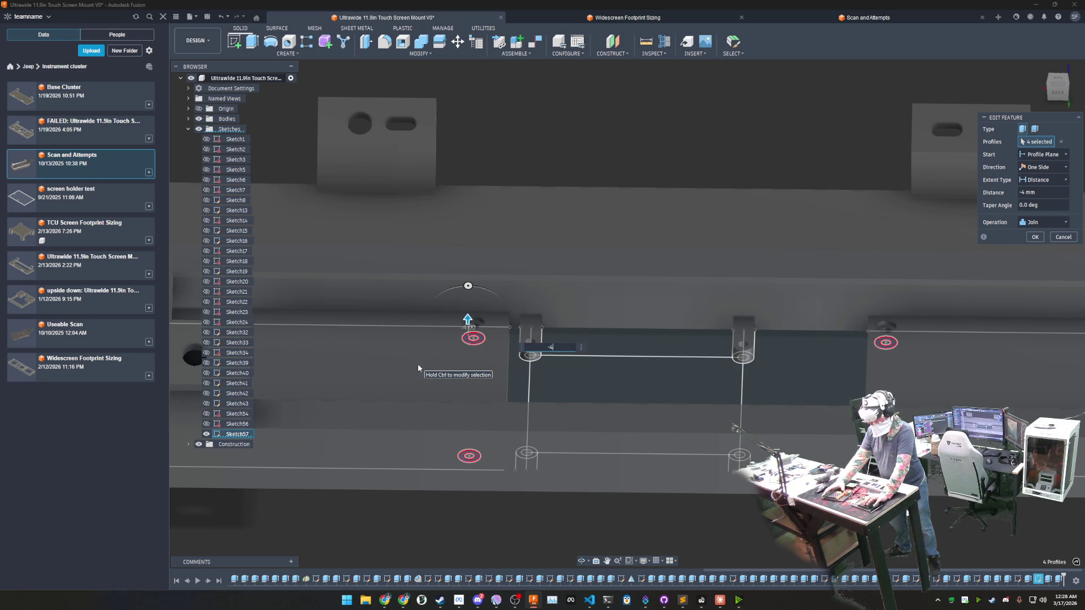
pyautogui.press('Return')
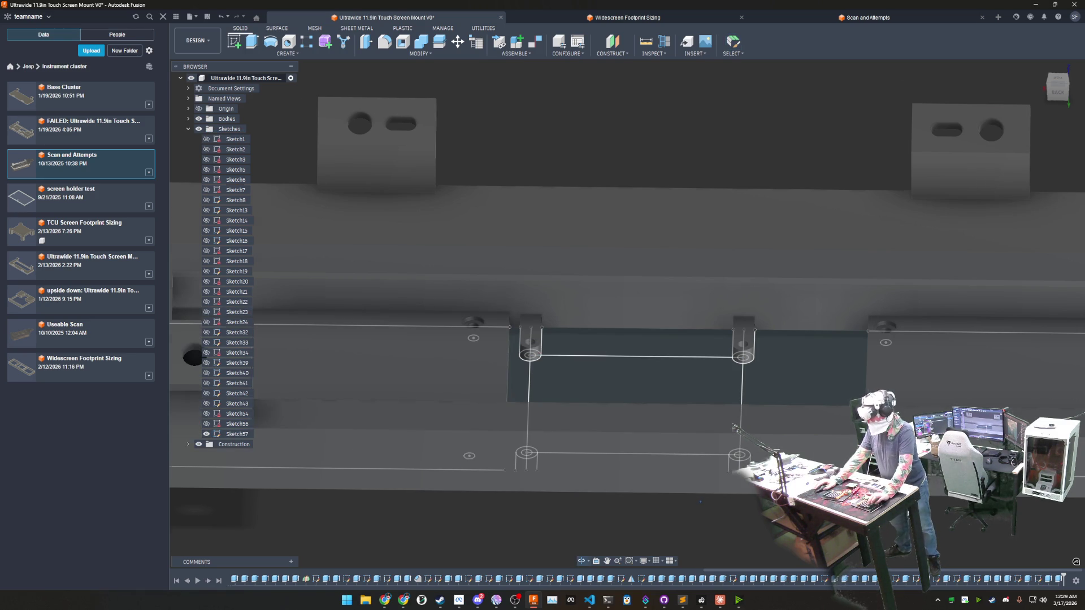
pyautogui.keyDown('shift'); pyautogui.moveTo(684, 476); pyautogui.dragTo(685, 522, button='middle'); pyautogui.keyUp('shift')
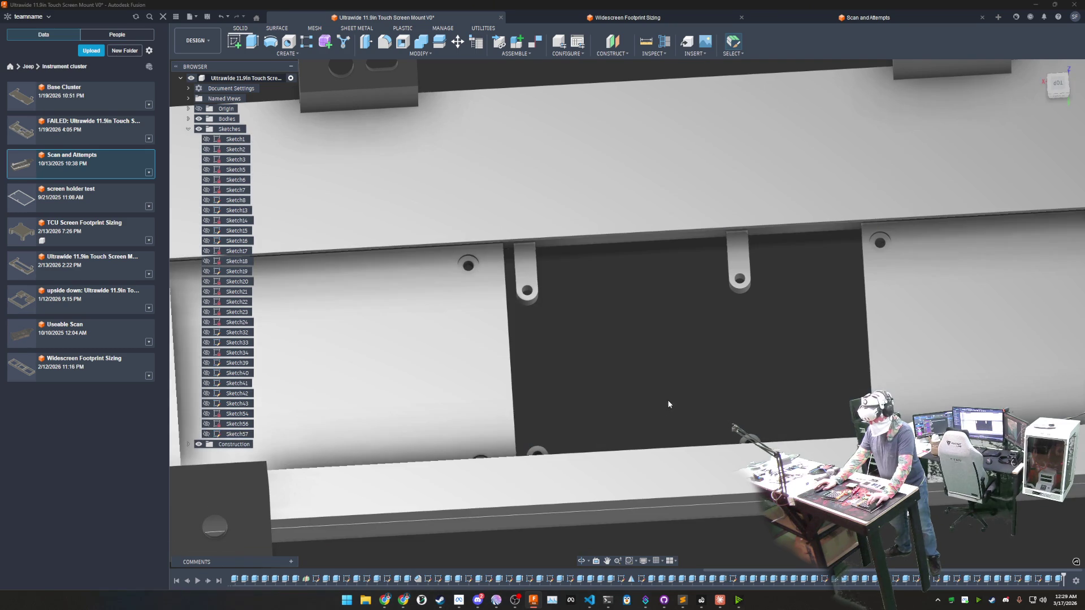
pyautogui.moveTo(667, 400)
pyautogui.keyDown('shift'); pyautogui.mouseDown(button='middle')
pyautogui.moveTo(594, 364)
pyautogui.moveTo(759, 331)
pyautogui.mouseUp(button='middle'); pyautogui.keyUp('shift')
pyautogui.scroll(-5, 649, 381)
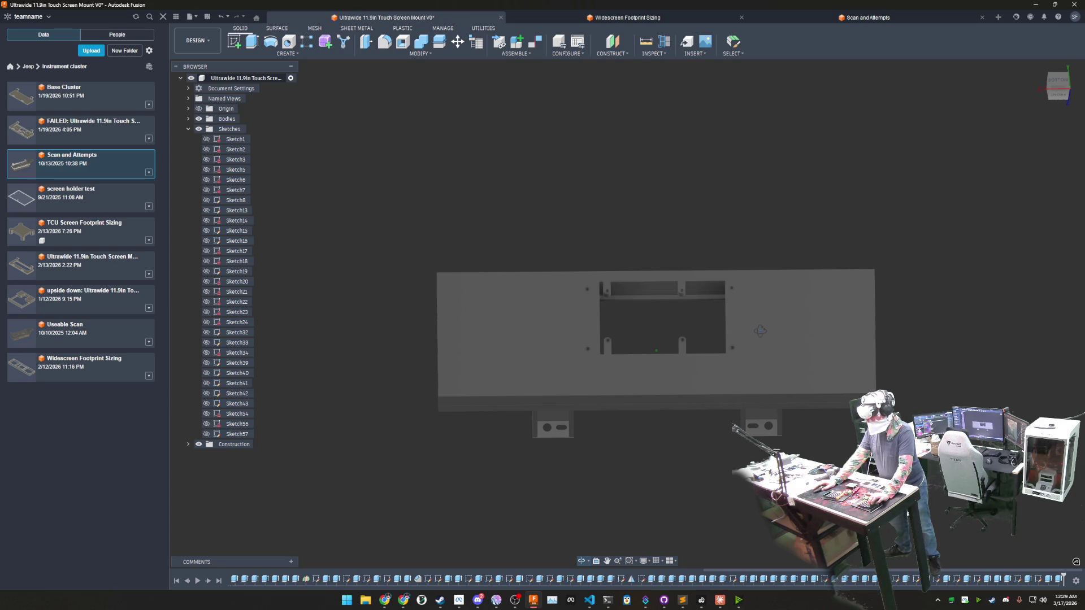
pyautogui.keyDown('shift'); pyautogui.moveTo(760, 331); pyautogui.dragTo(760, 332, button='middle'); pyautogui.keyUp('shift')
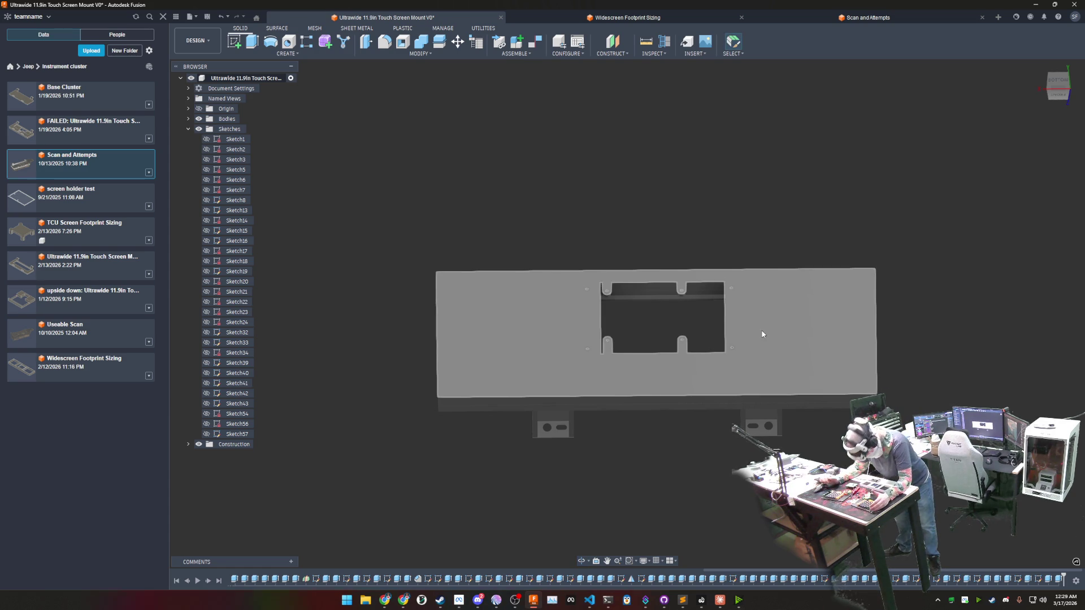